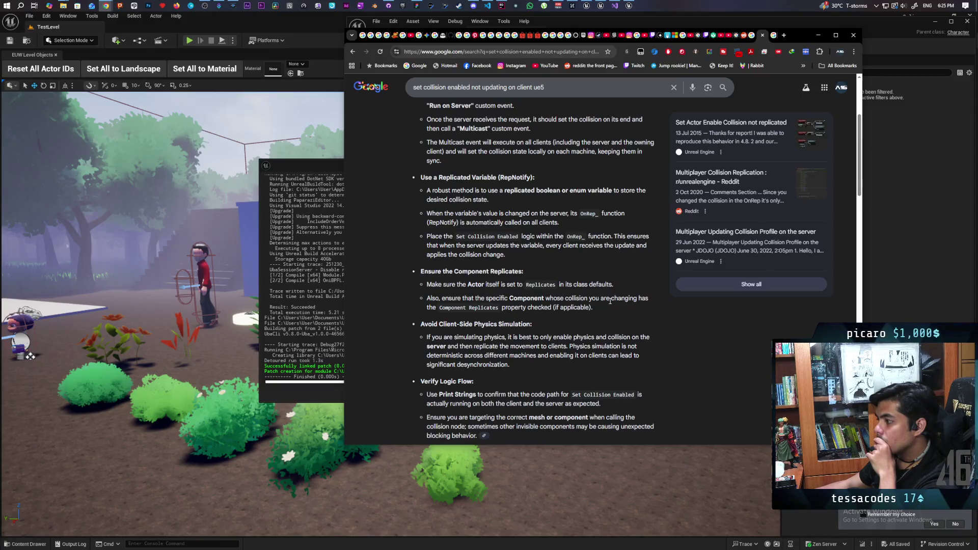
- Minimize Chrome after reading the results on replicating Set Collision Enabled to clients
click(819, 36)
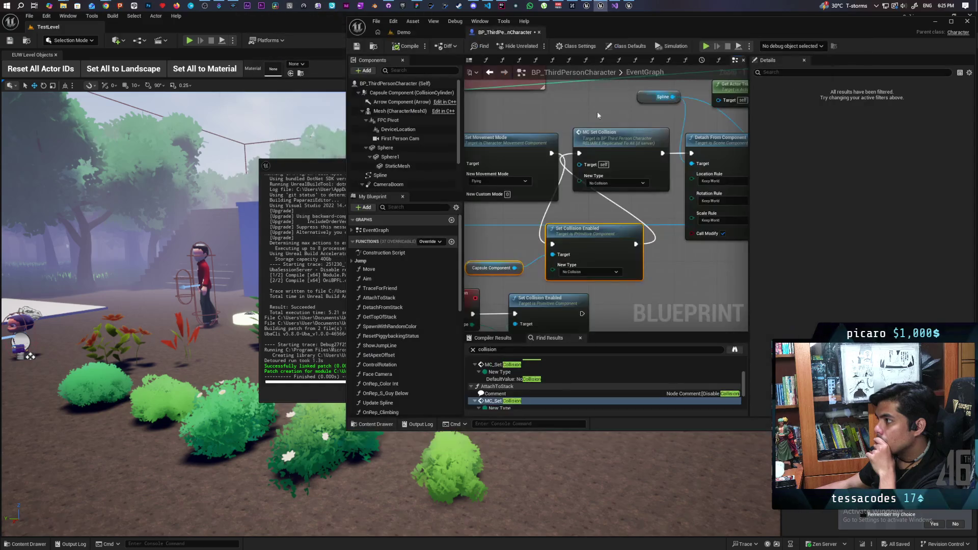
- Enable Component Replicates on the character's Capsule Component
click(407, 93)
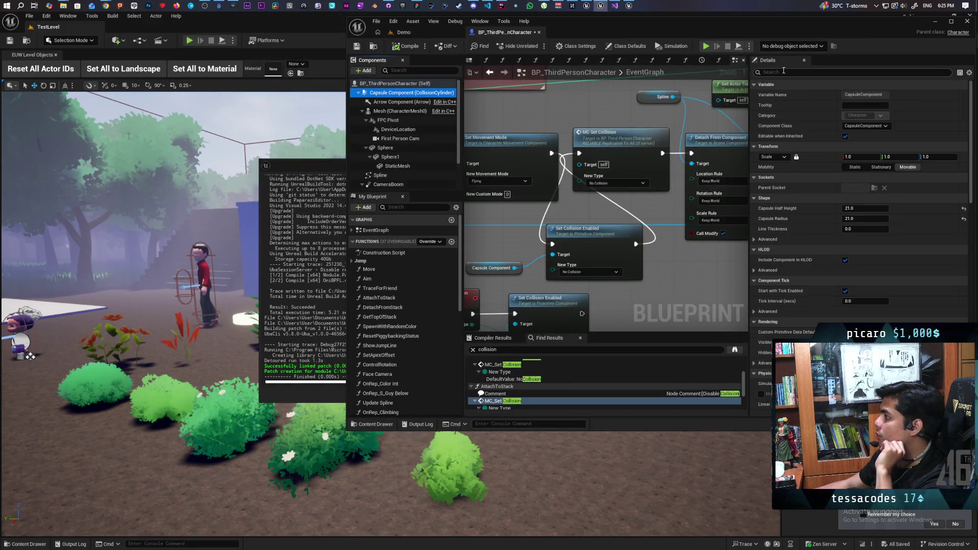
click(783, 72)
text(componen)
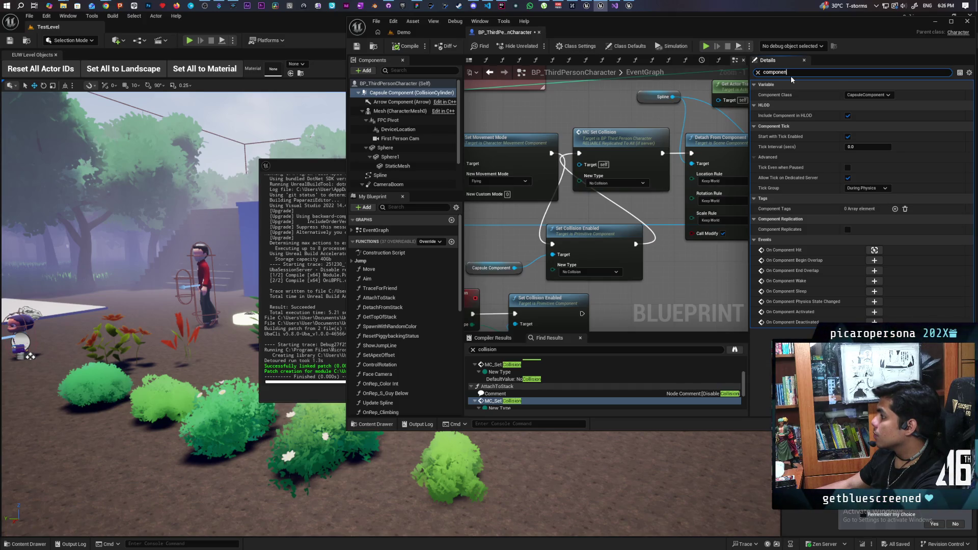
click(848, 229)
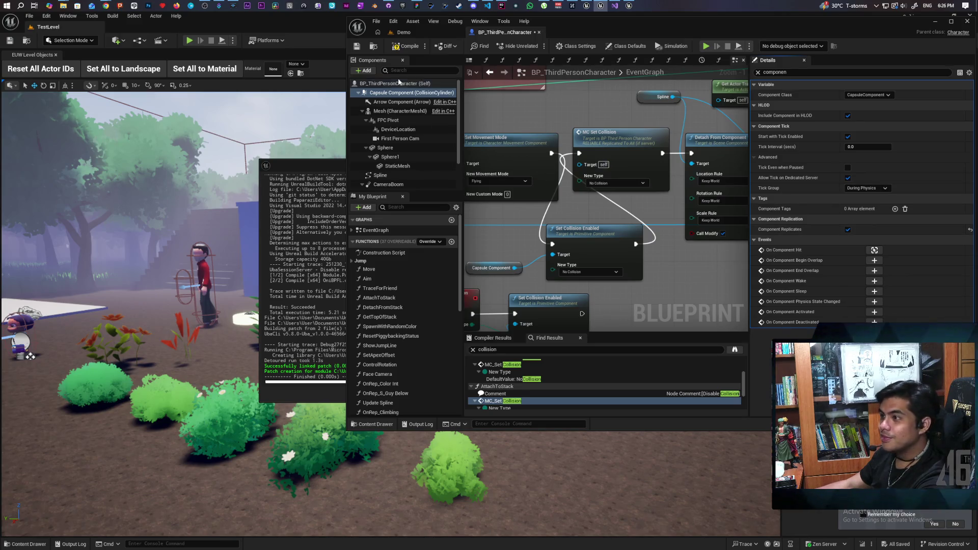
- Compile the character Blueprint and return to the Demo level
click(418, 32)
click(504, 32)
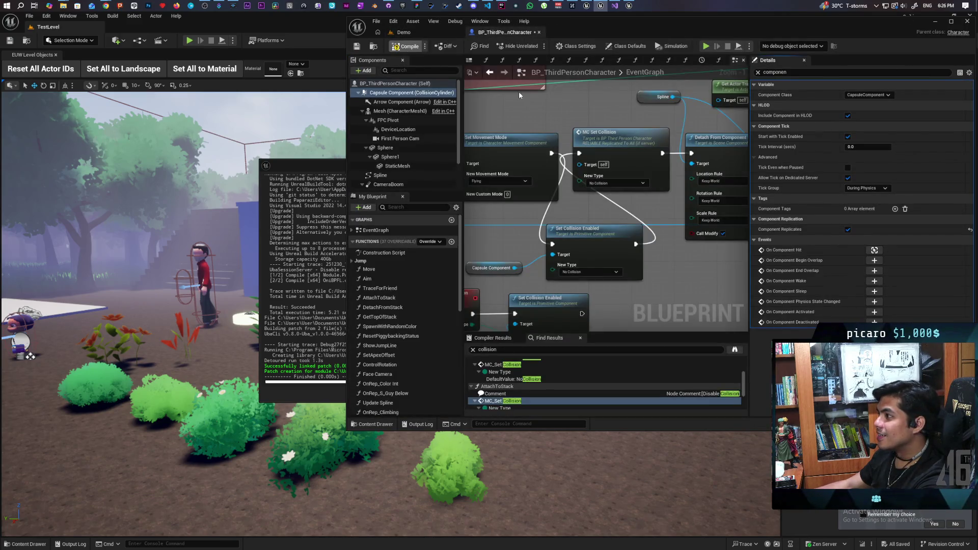
click(438, 32)
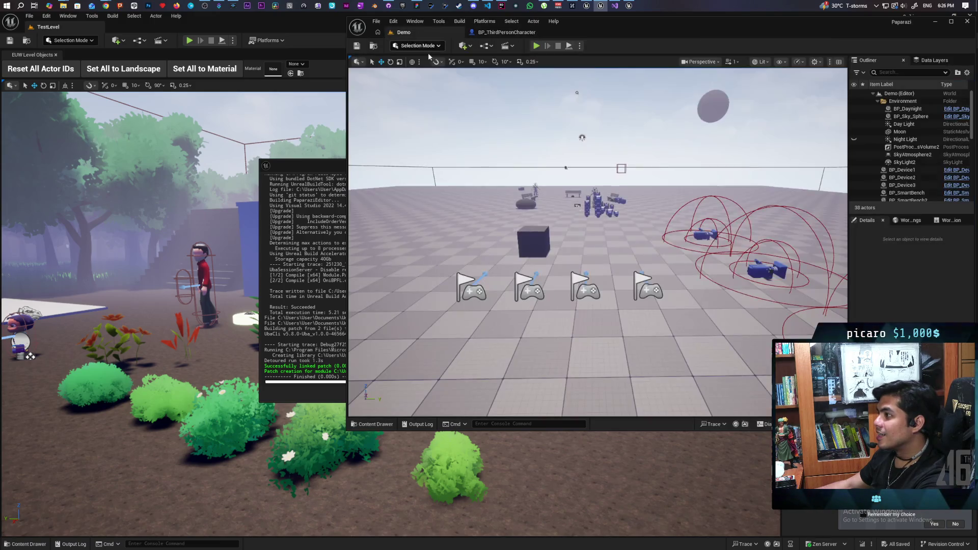
click(536, 45)
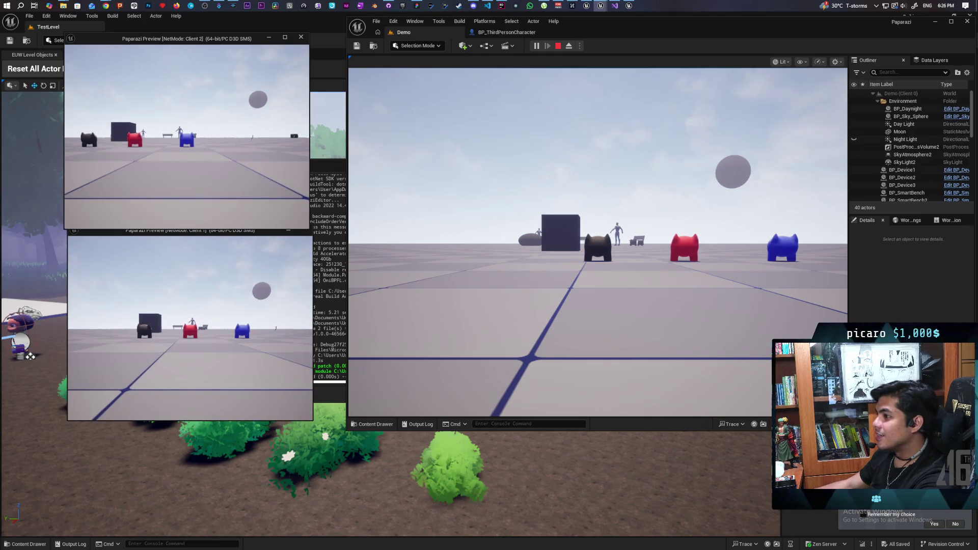
key(w)
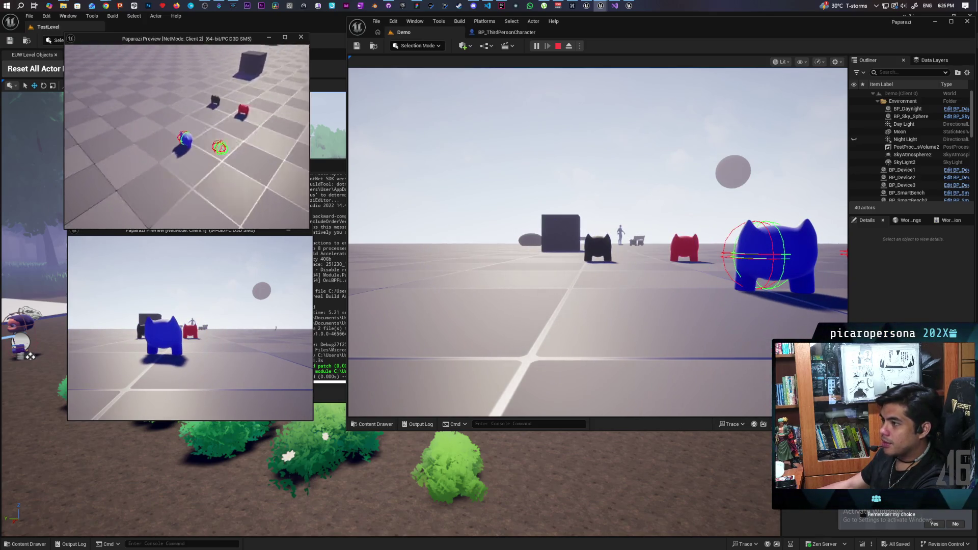
click(190, 326)
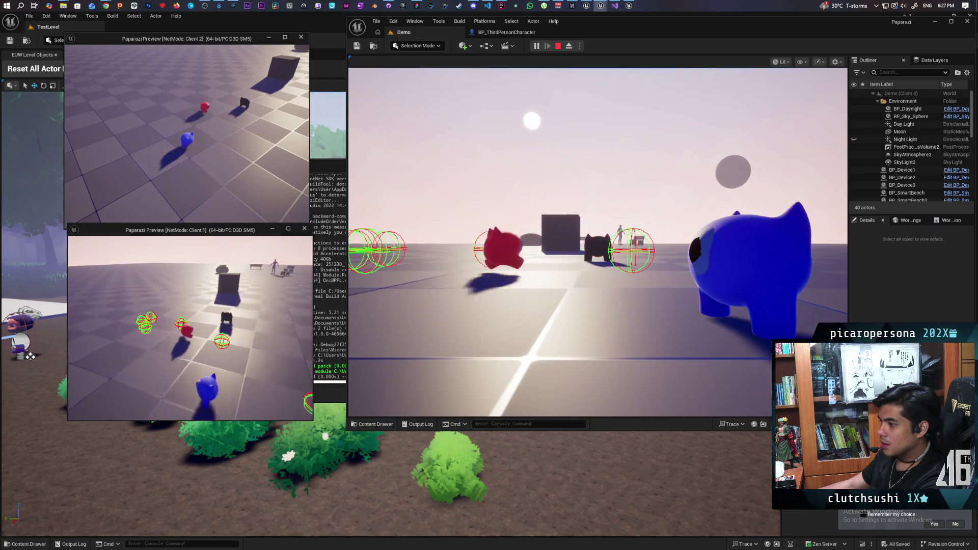
key(Escape)
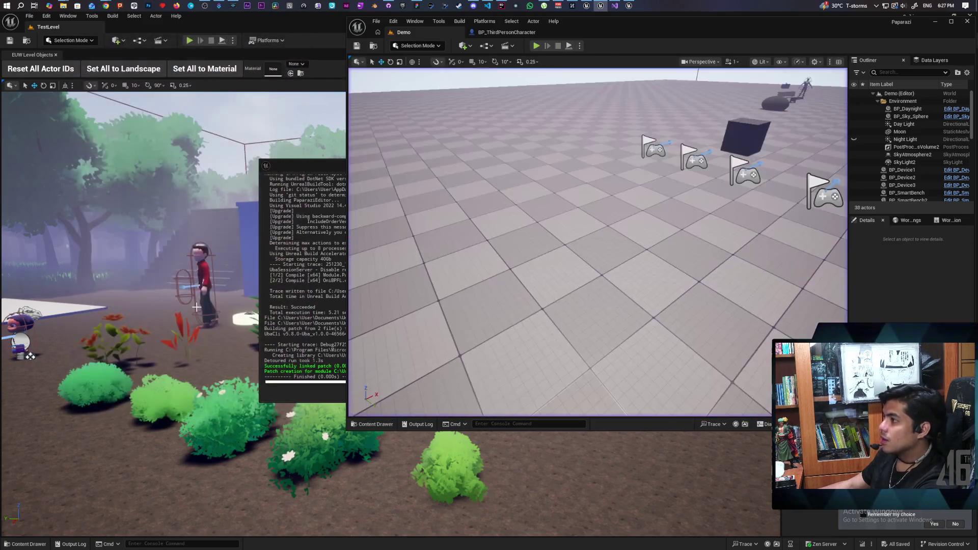
click(498, 32)
scroll(673, 212, down, 10)
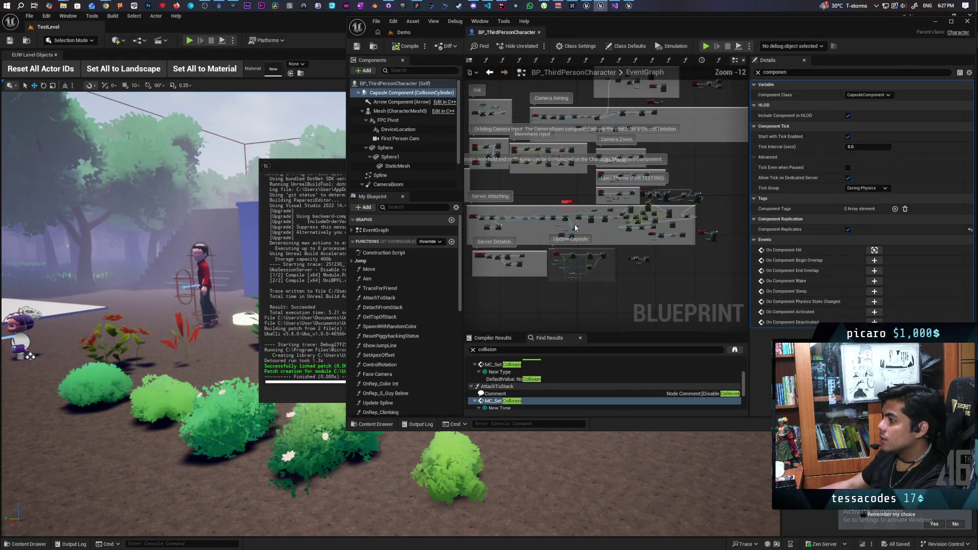
scroll(642, 194, up, 11)
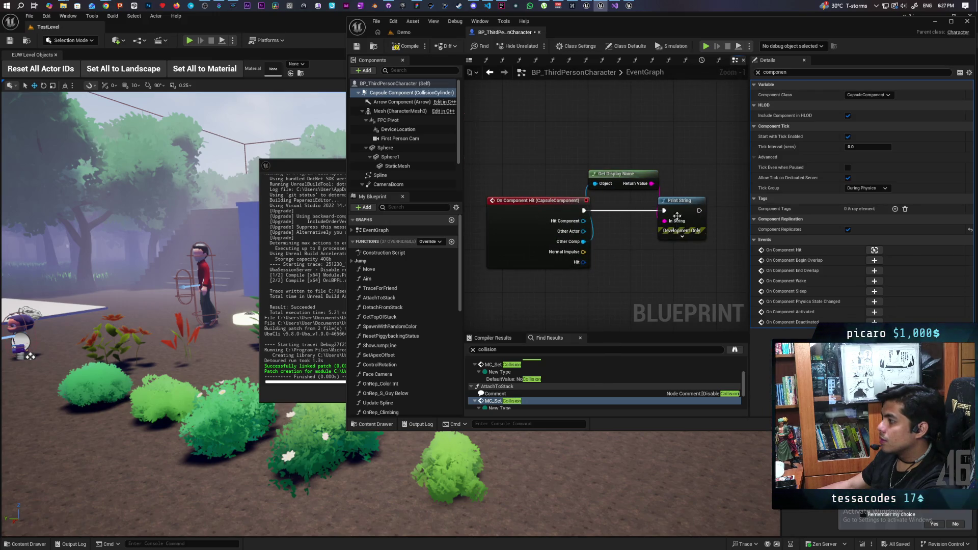
click(415, 32)
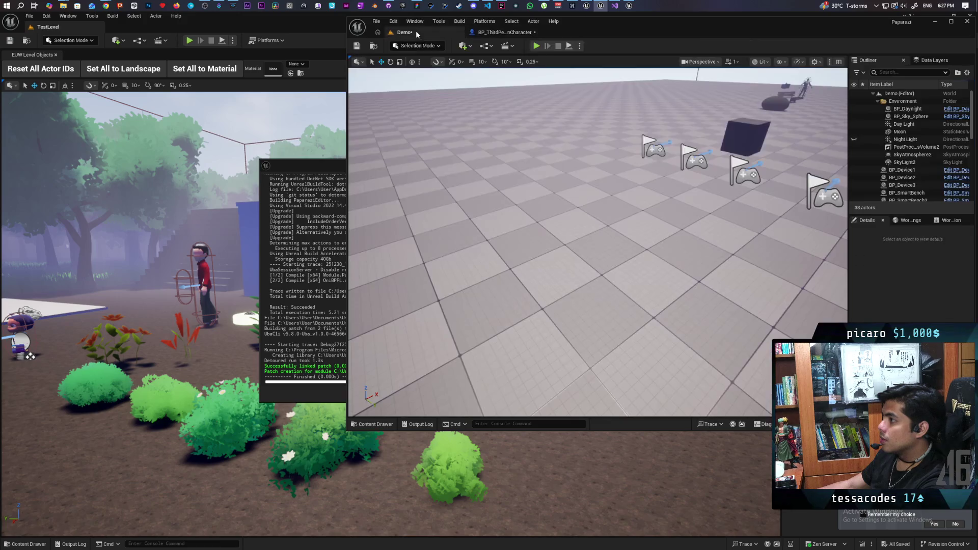
click(536, 46)
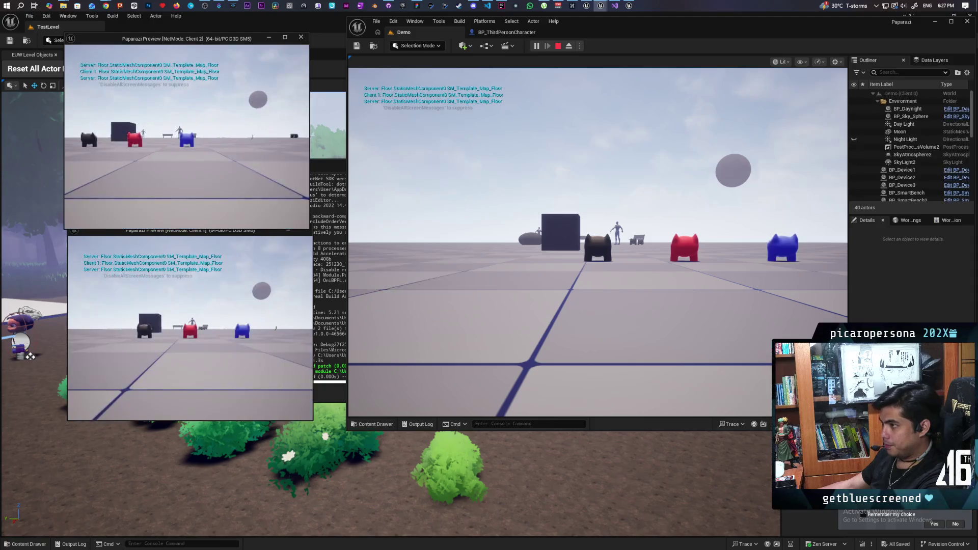
key(w)
key(w)
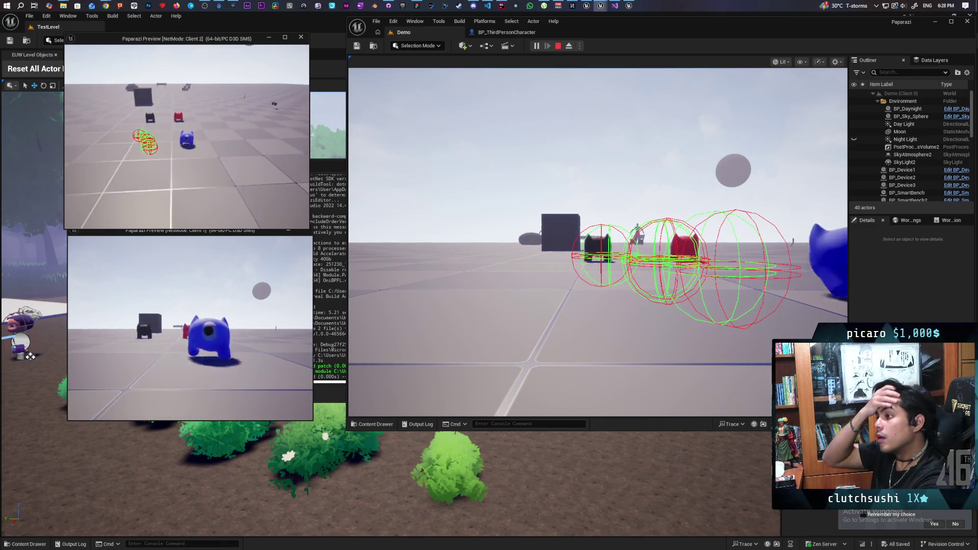
key(Escape)
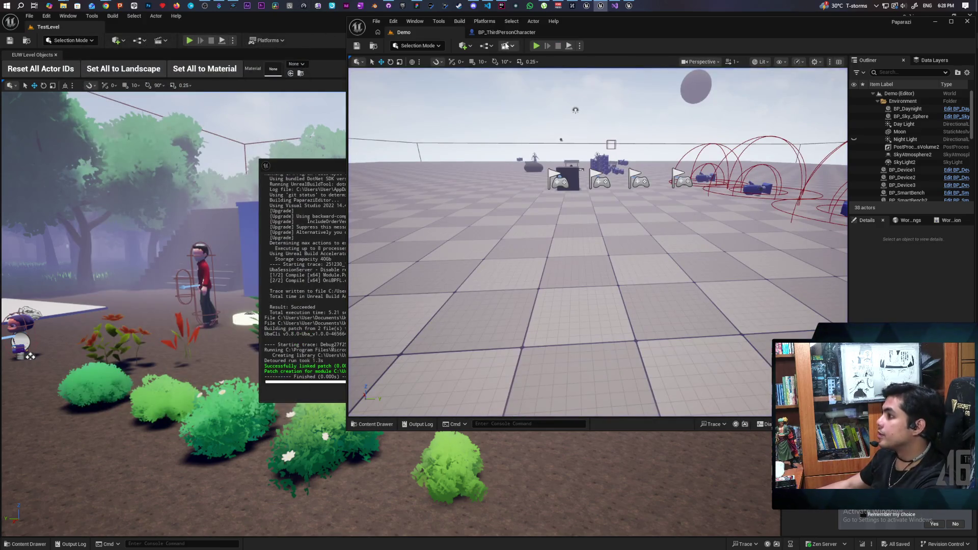
- Save the BP_ThirdPersonCharacter Blueprint
click(510, 33)
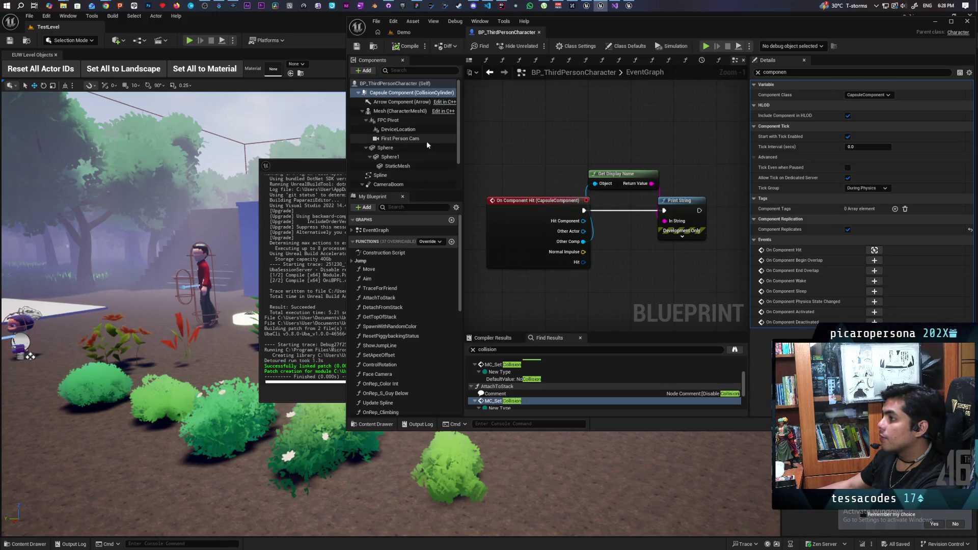
scroll(432, 130, down, 1)
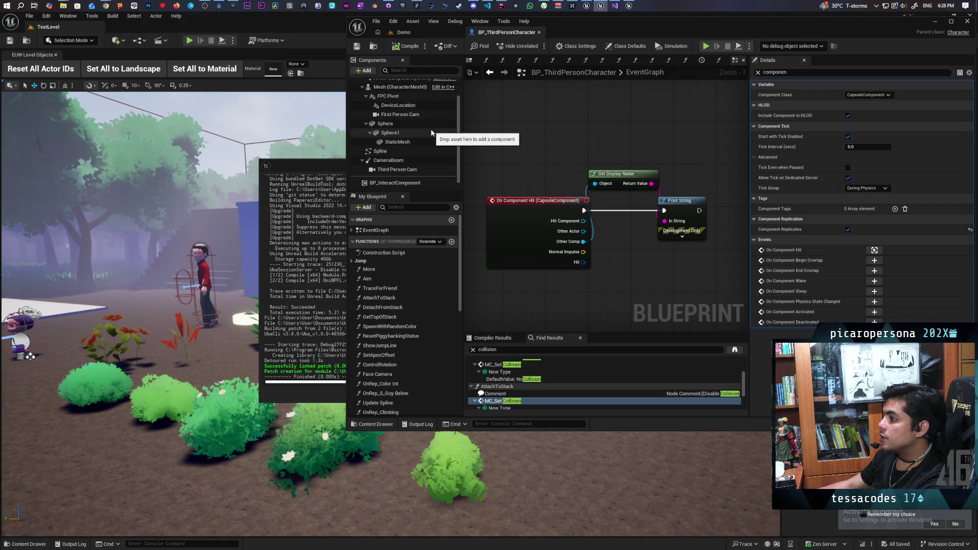
scroll(431, 132, up, 1)
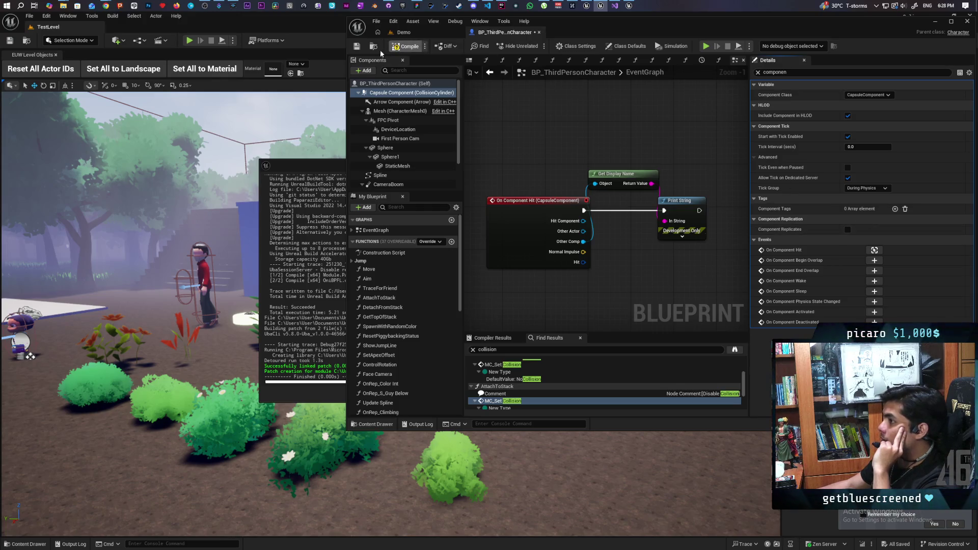
click(357, 46)
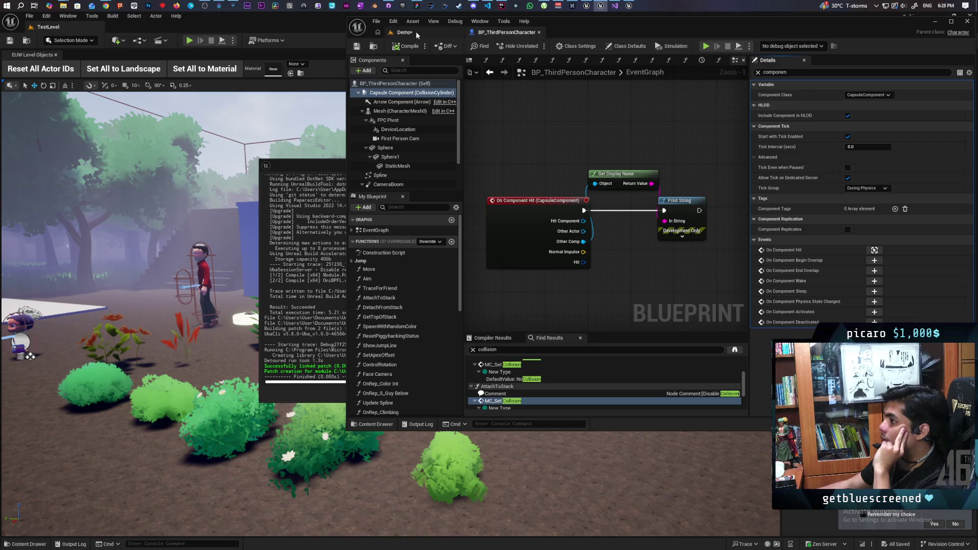
- Save the Demo level and launch another two-client play test
click(415, 34)
click(356, 46)
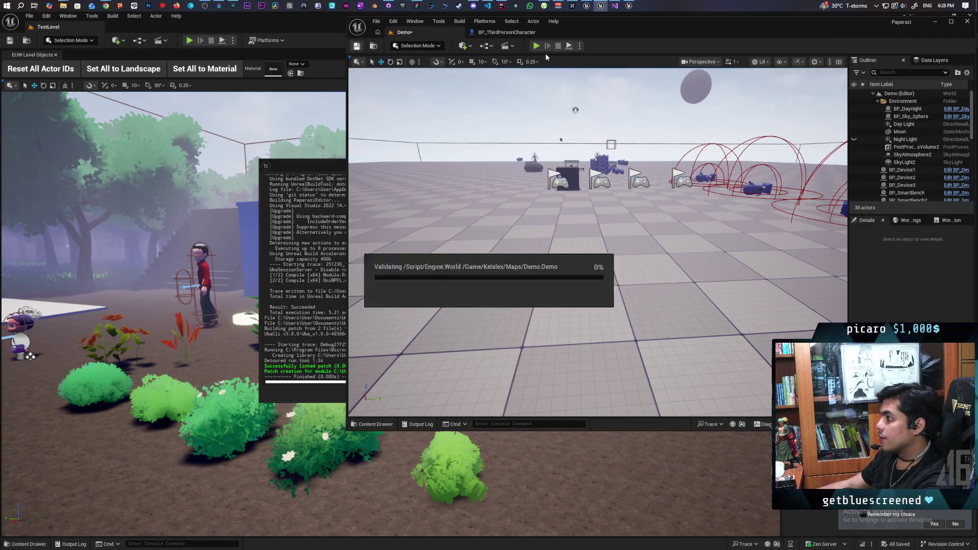
click(536, 46)
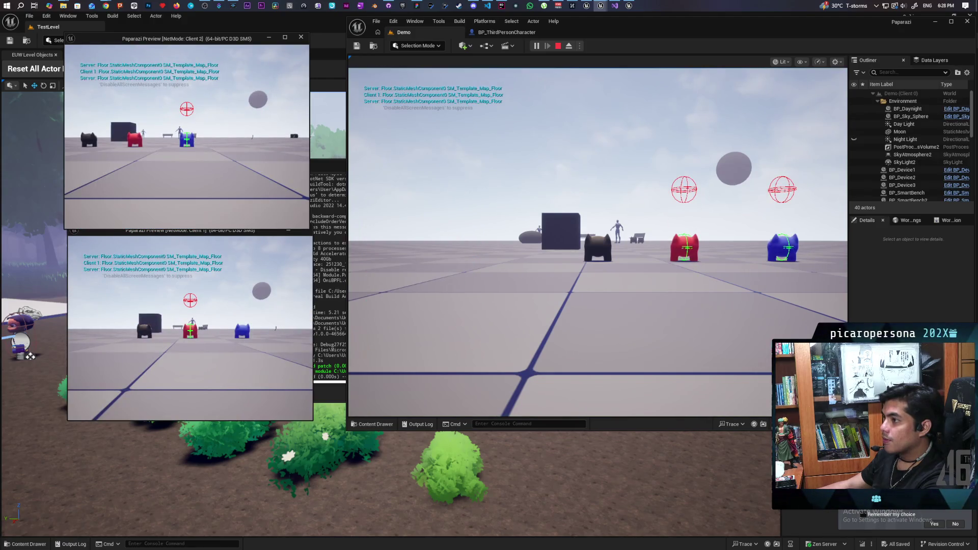
- Walk the blue character into the red one in PIE, then stop and return to the Blueprint
key(s)
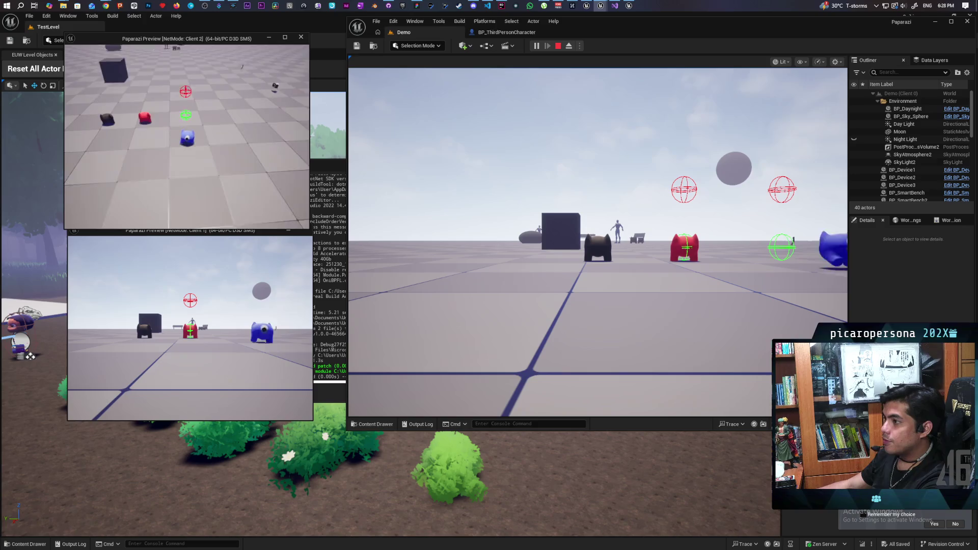
key(w)
key(w)
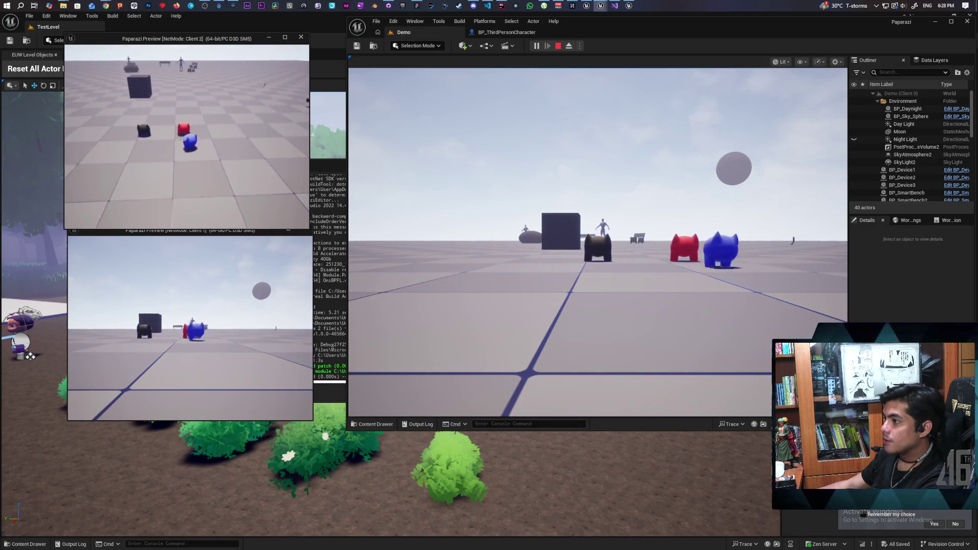
key(w)
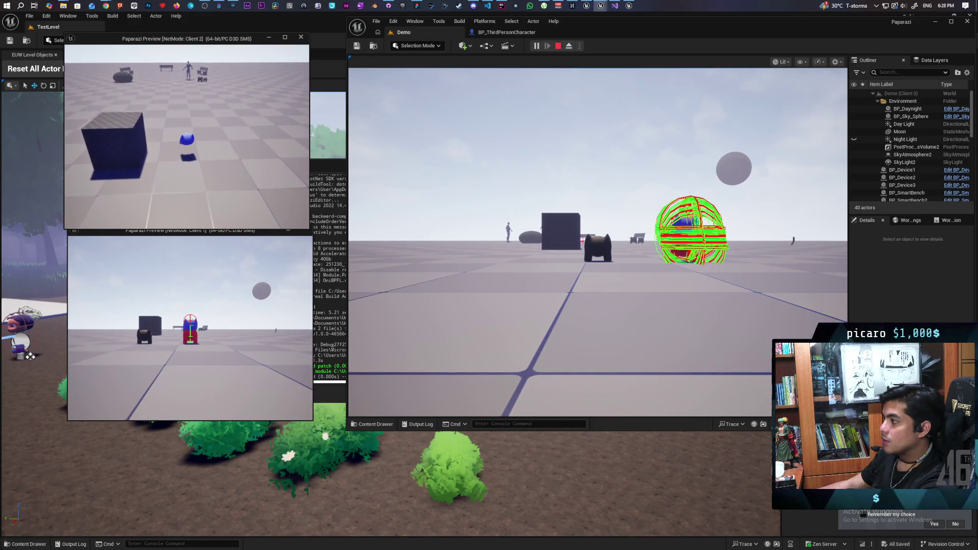
key(Escape)
click(493, 32)
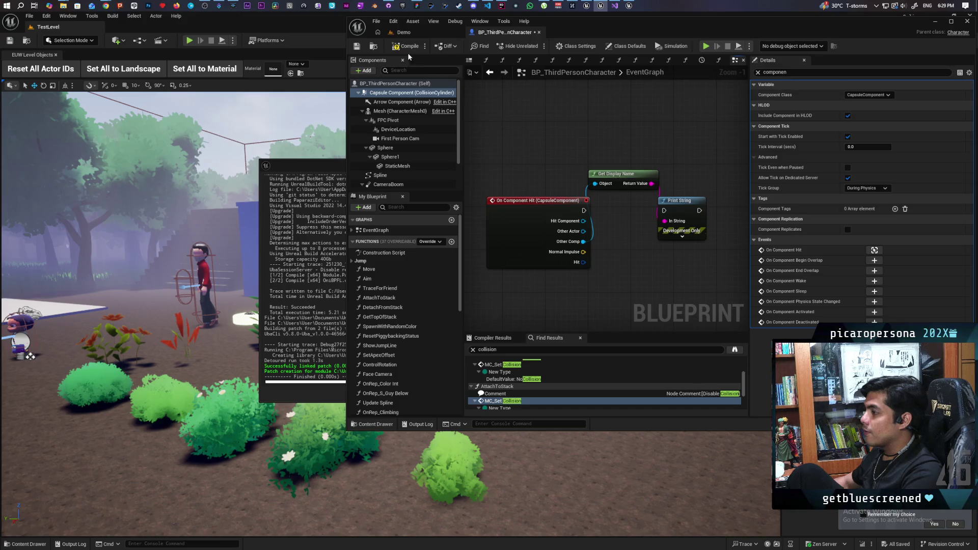
- Save all assets and open the AttachToStack function graph
key(ctrl+s)
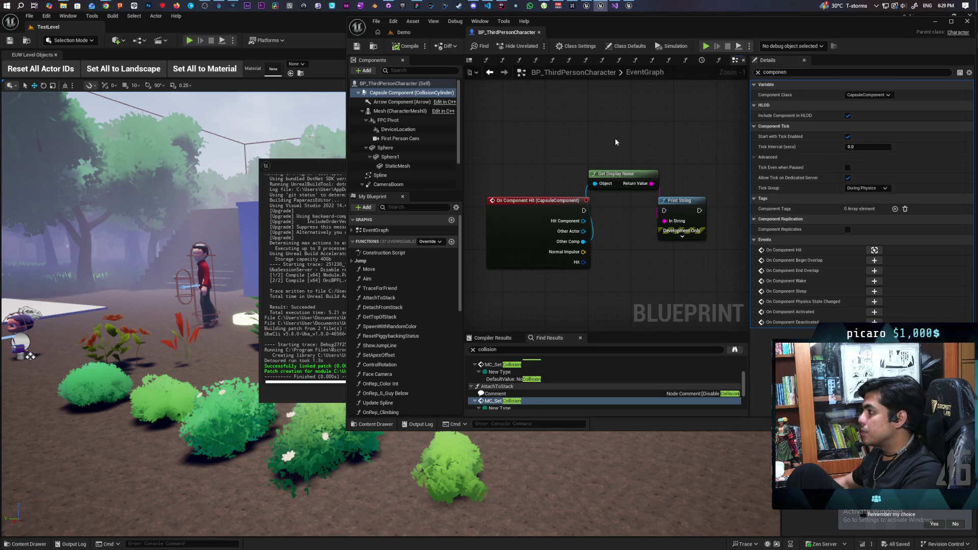
scroll(614, 142, down, 2)
mouse_move(627, 130)
mouse_down()
mouse_move(523, 301)
mouse_move(566, 310)
mouse_up()
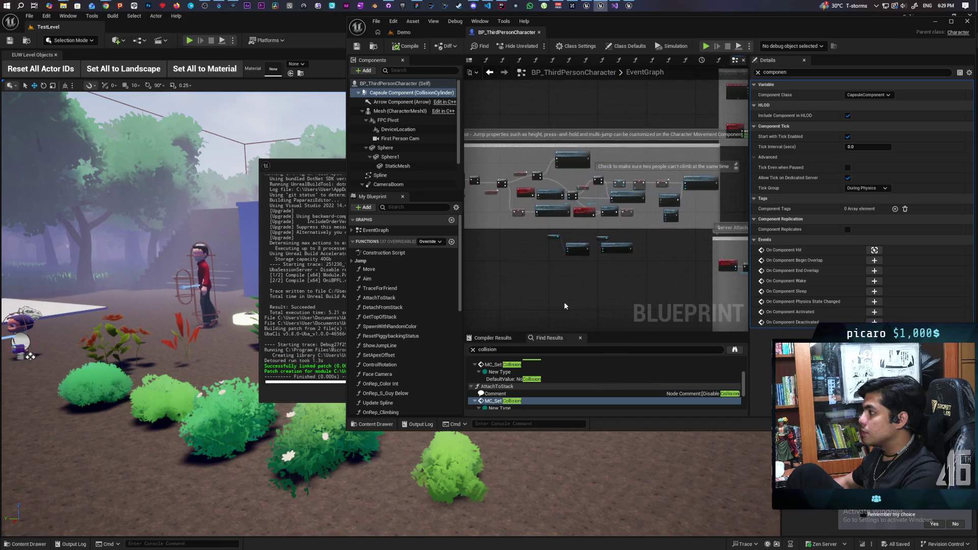
scroll(606, 244, up, 4)
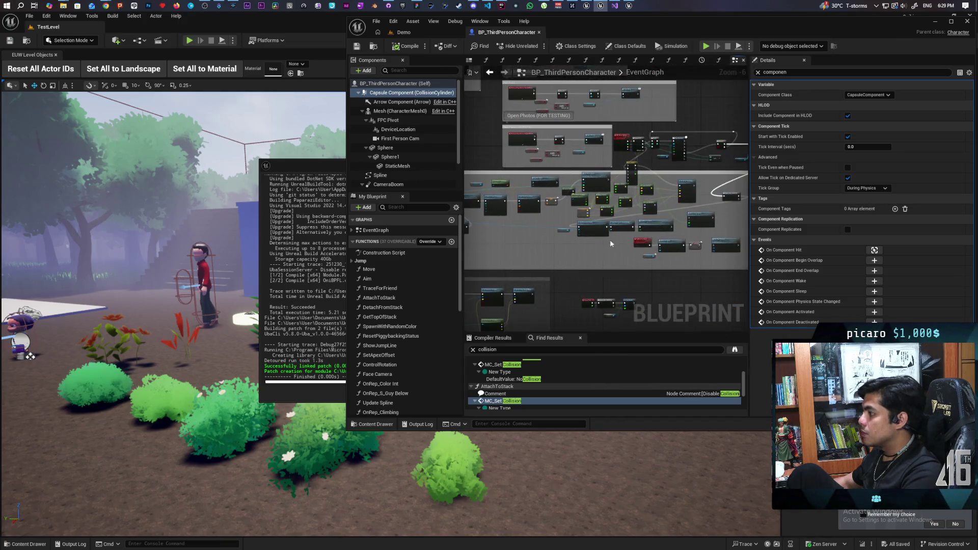
scroll(605, 244, up, 6)
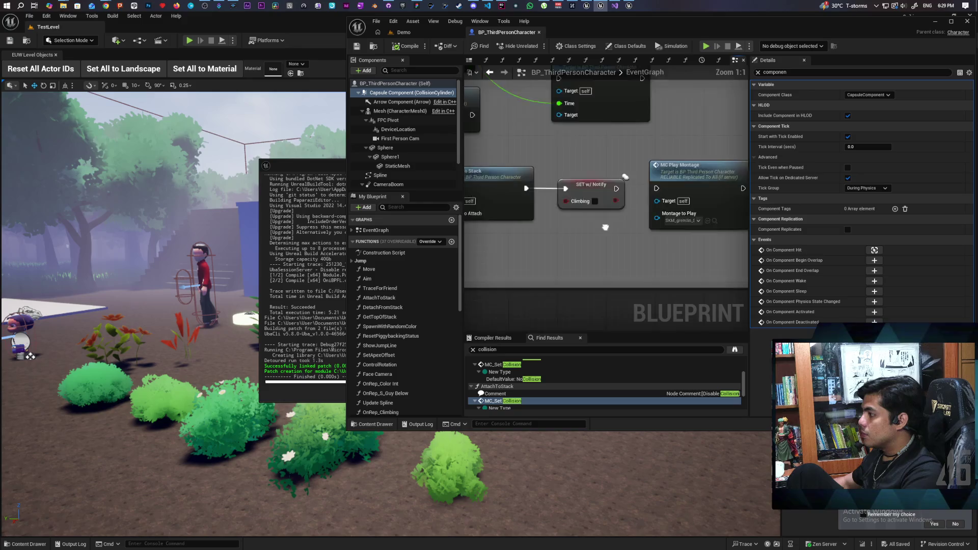
double_click(503, 401)
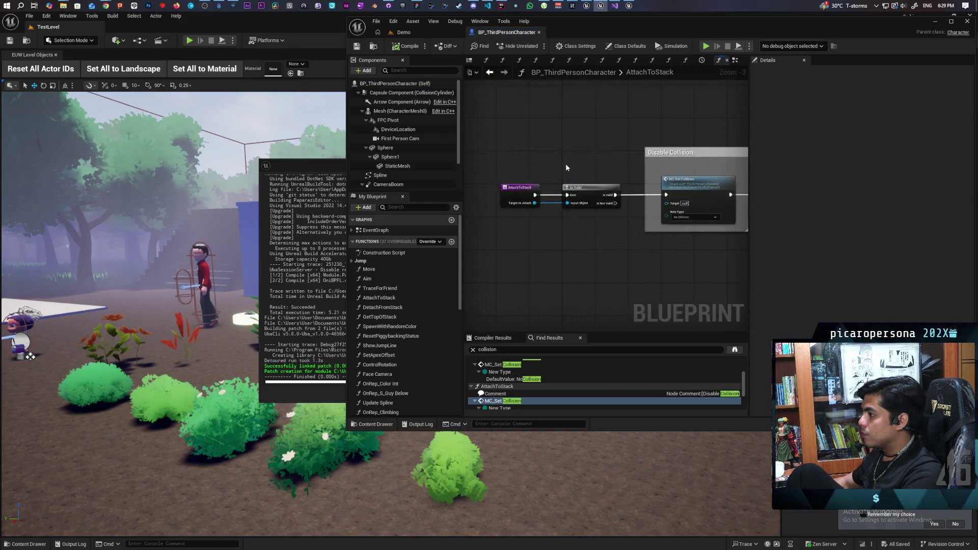
- Straighten the SET Is Sitting node's wires and recompile the Blueprint
scroll(531, 202, down, 3)
scroll(531, 202, up, 5)
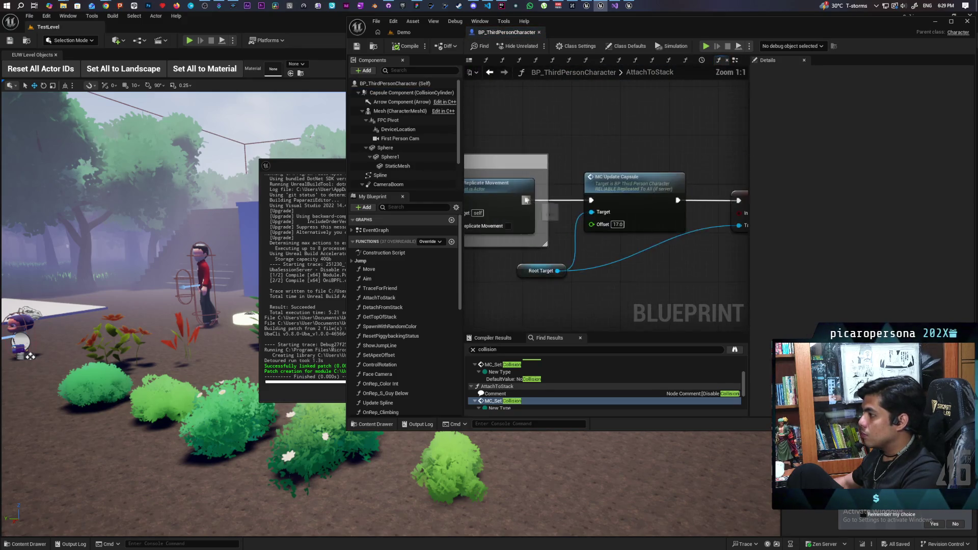
scroll(588, 186, down, 2)
click(611, 195)
scroll(612, 195, up, 2)
drag(611, 195, 606, 231)
click(403, 50)
- Delete the MC Play Montage node from AttachToStack and switch to the Demo level
click(607, 243)
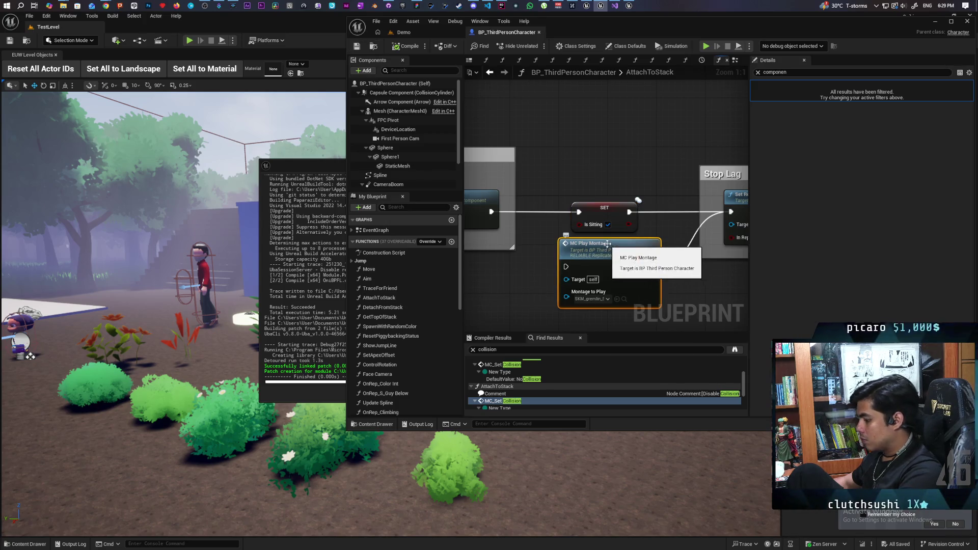
key(Delete)
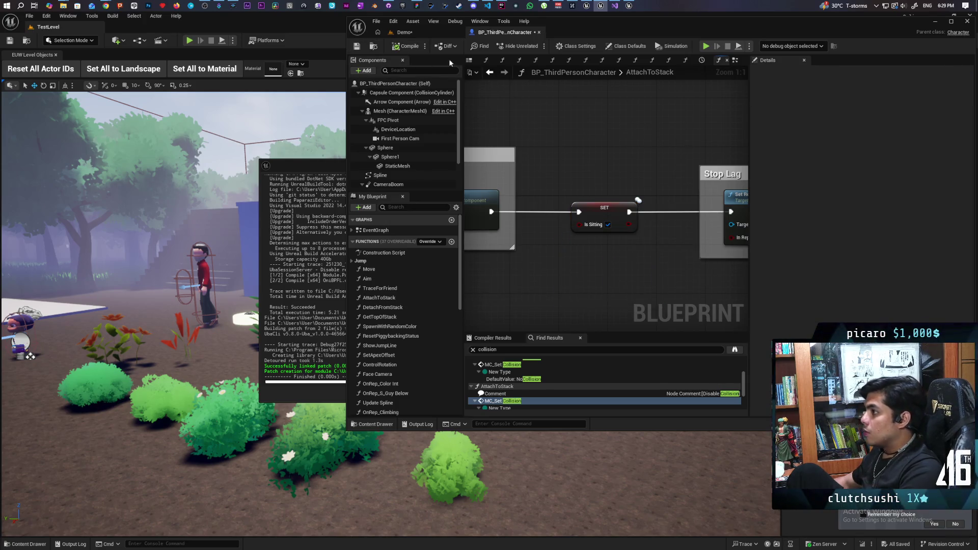
click(418, 35)
mouse_move(604, 35)
mouse_down()
mouse_move(613, 48)
mouse_move(654, 39)
mouse_up()
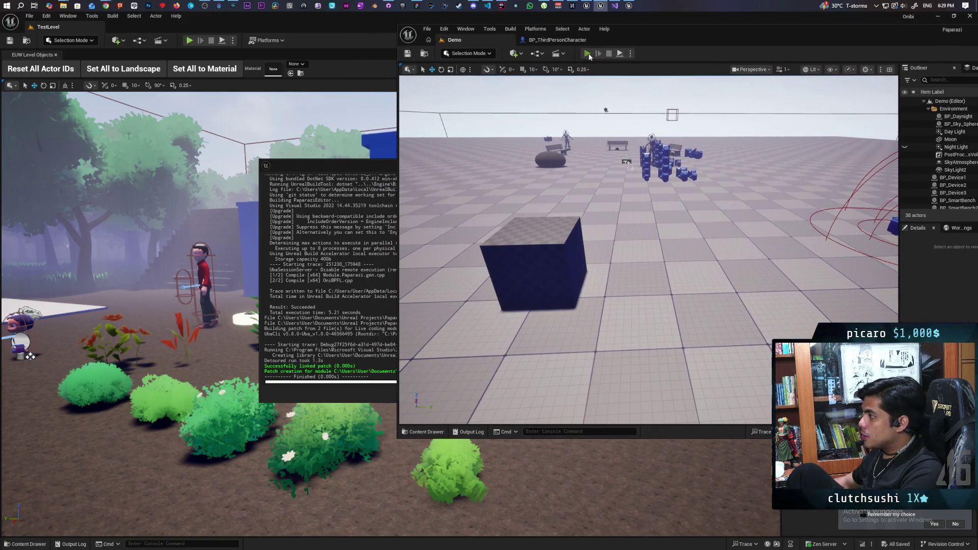
click(587, 53)
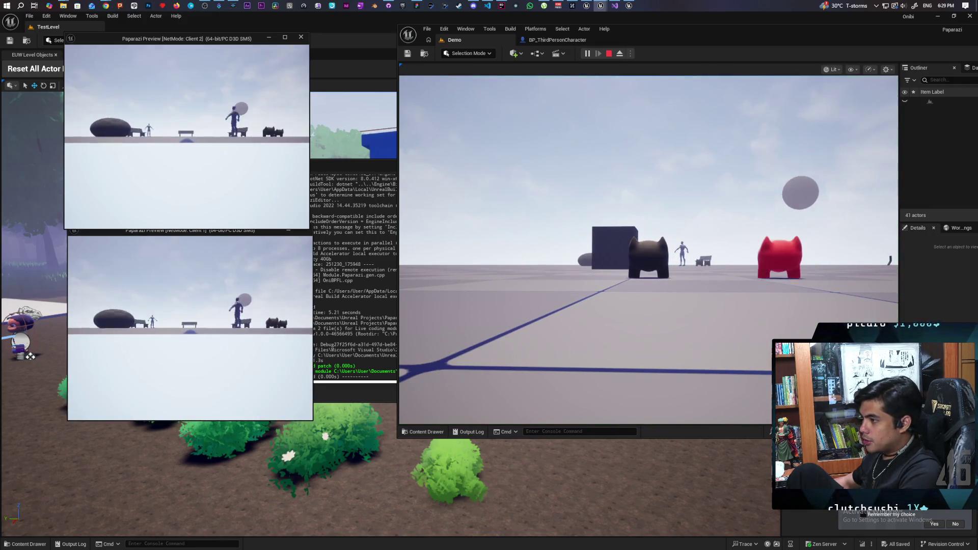
key(a)
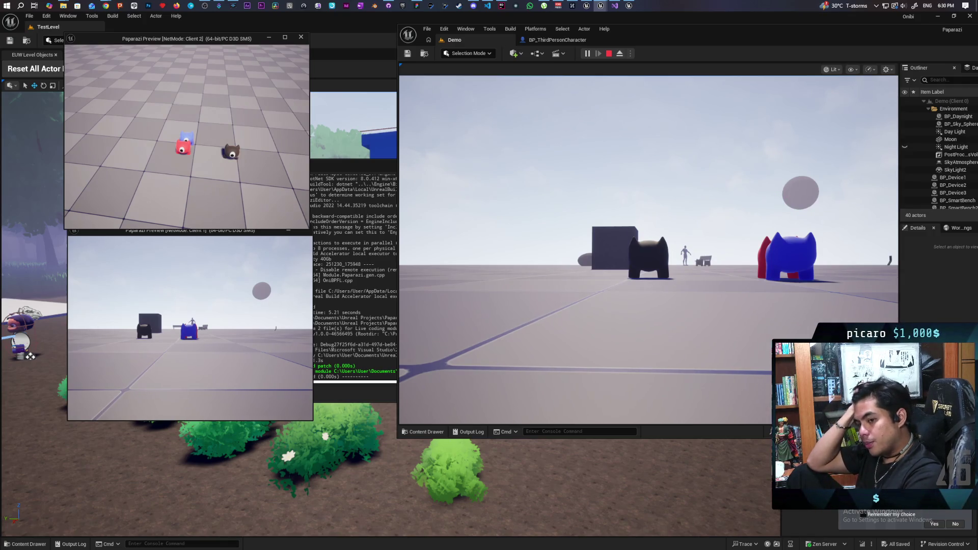
key(Escape)
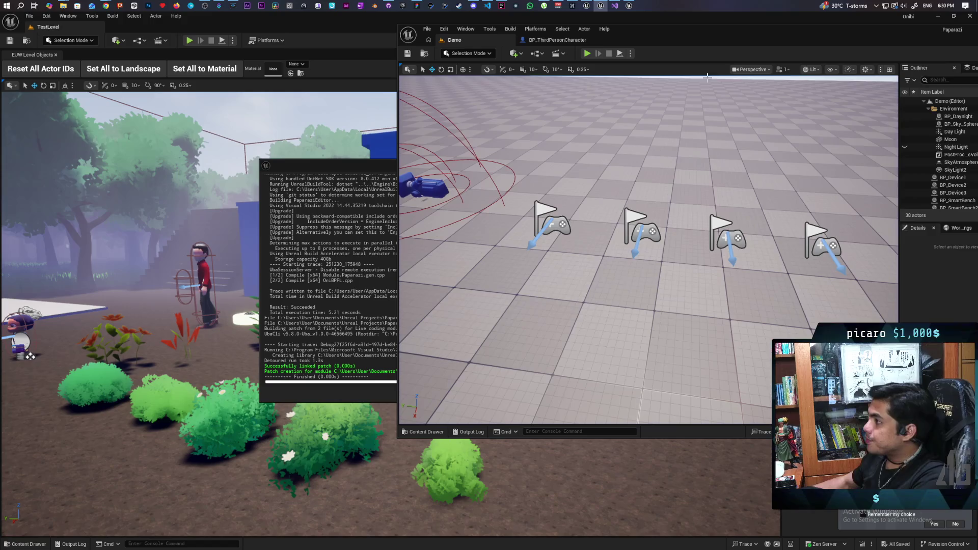
- Return to the AttachToStack graph and pan to the Stop Lag and MC Update Capsule nodes
click(557, 40)
scroll(636, 153, down, 5)
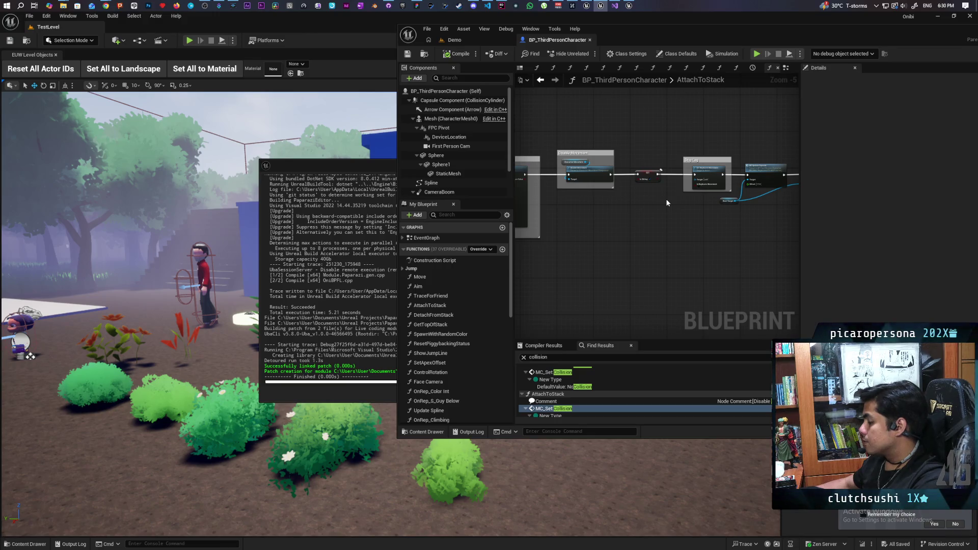
scroll(650, 184, up, 4)
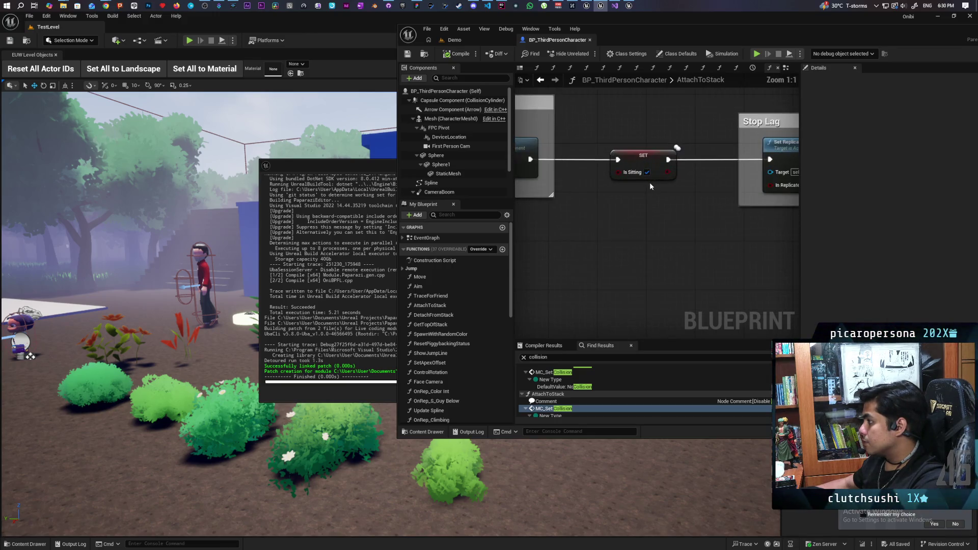
scroll(650, 185, down, 1)
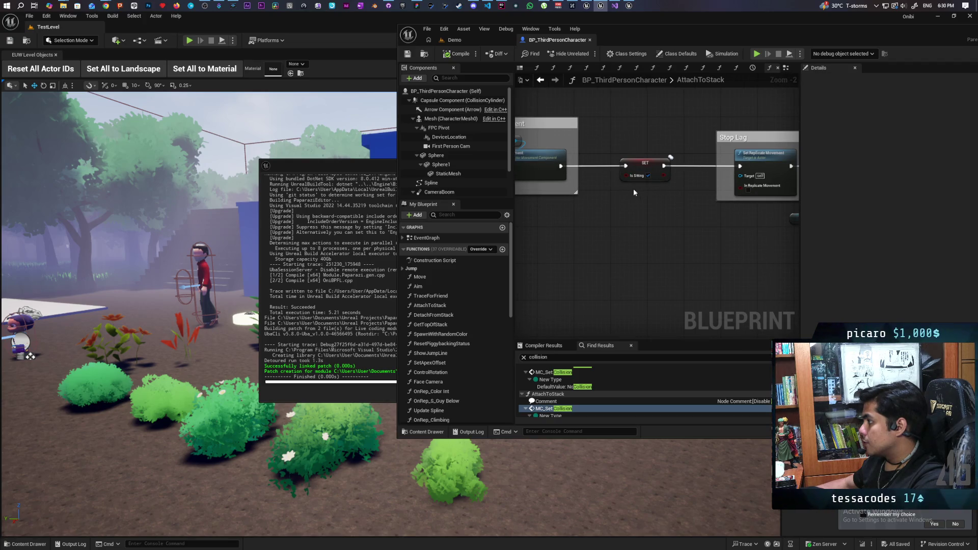
drag(622, 192, 617, 238)
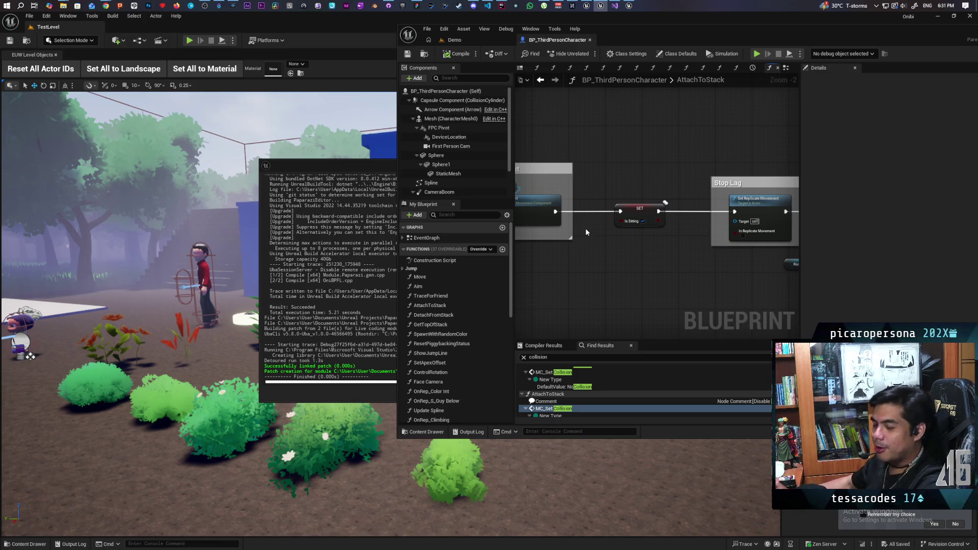
mouse_move(640, 263)
mouse_down()
mouse_move(597, 270)
mouse_move(637, 273)
mouse_move(565, 271)
mouse_up()
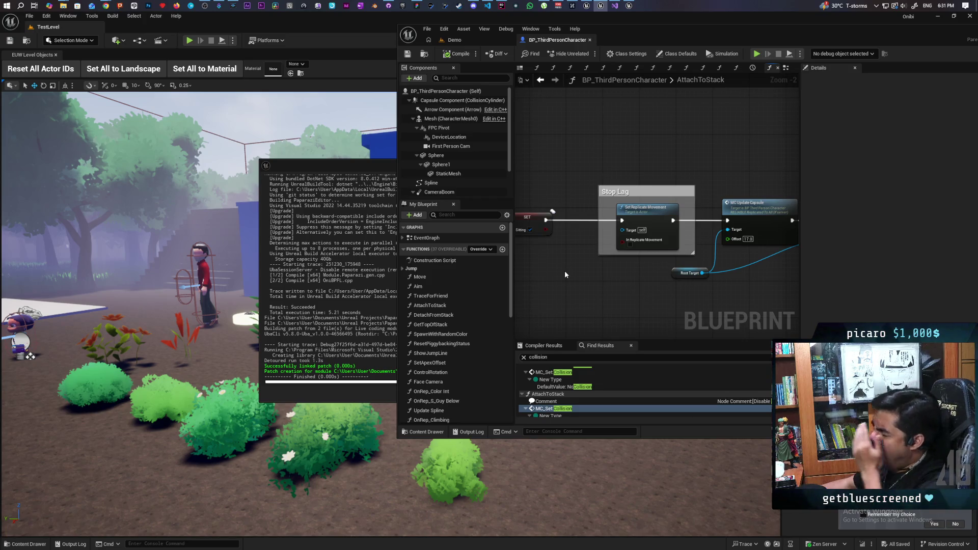
drag(564, 274, 560, 299)
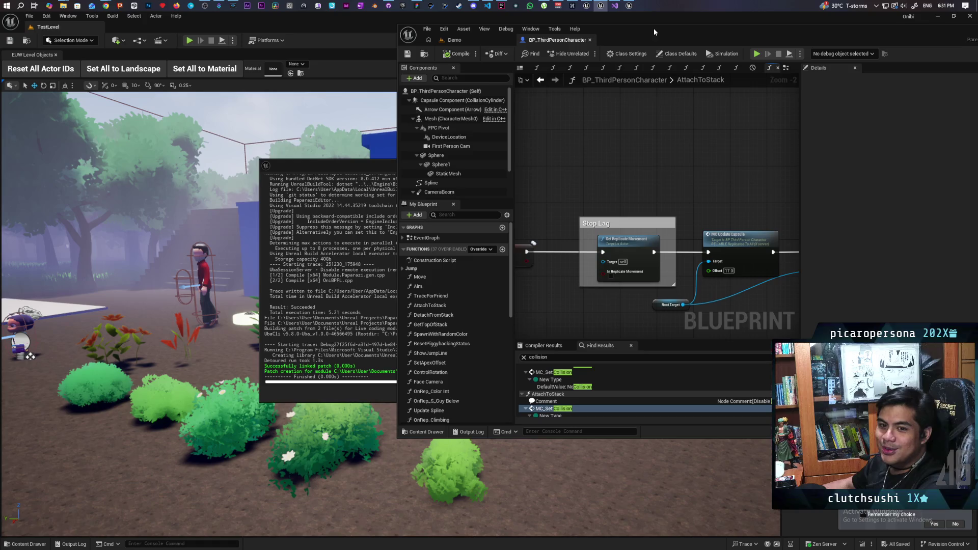
- Switch to the Demo level and survey its characters, benches and camera props
click(468, 41)
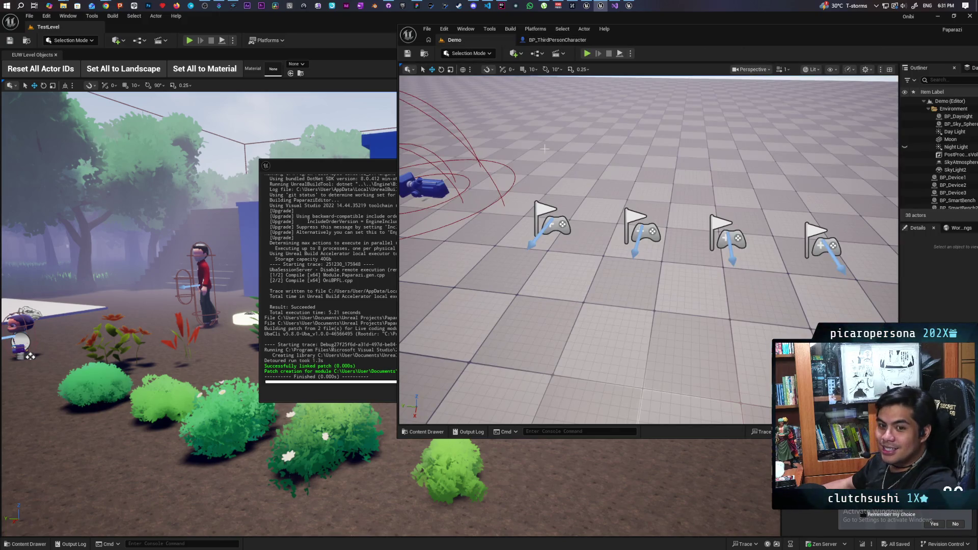
scroll(648, 250, down, 10)
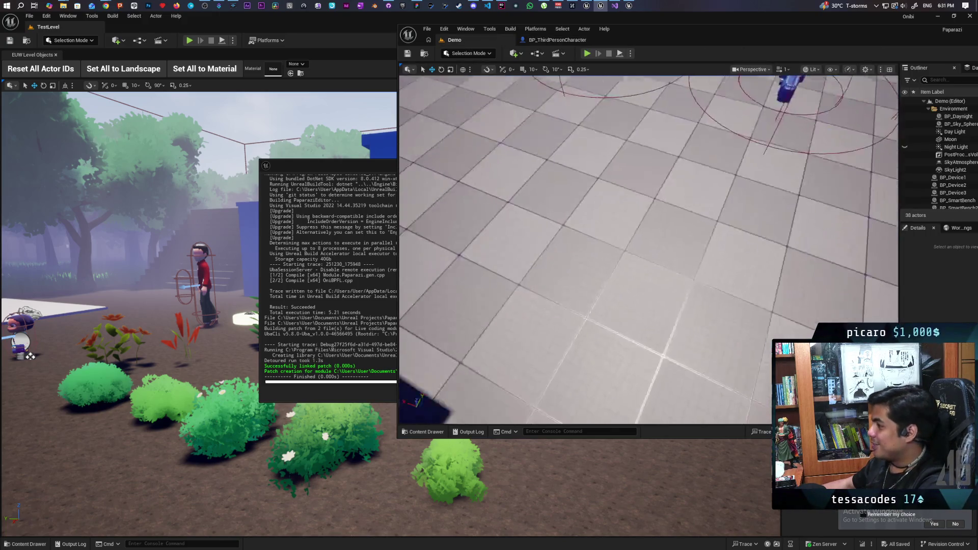
scroll(649, 250, up, 10)
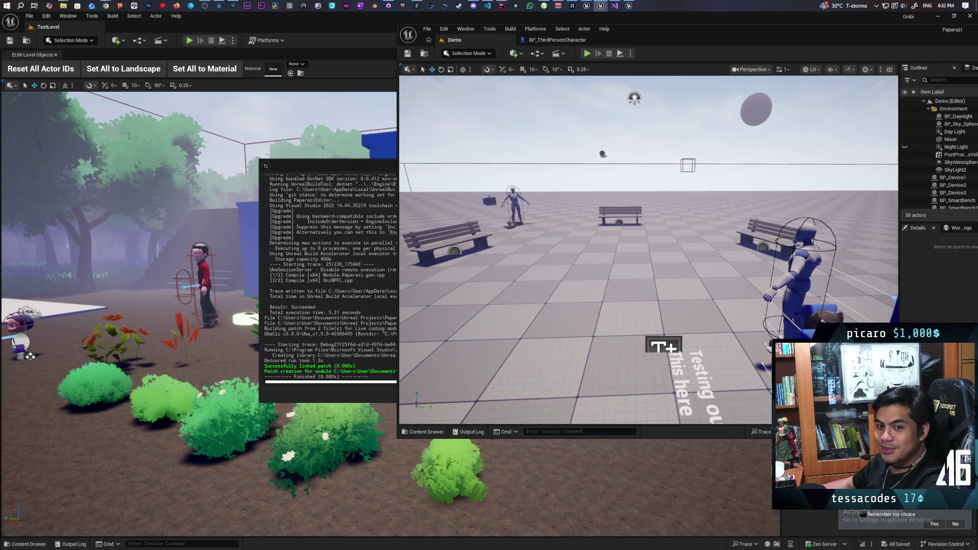
scroll(648, 250, up, 3)
scroll(649, 249, down, 5)
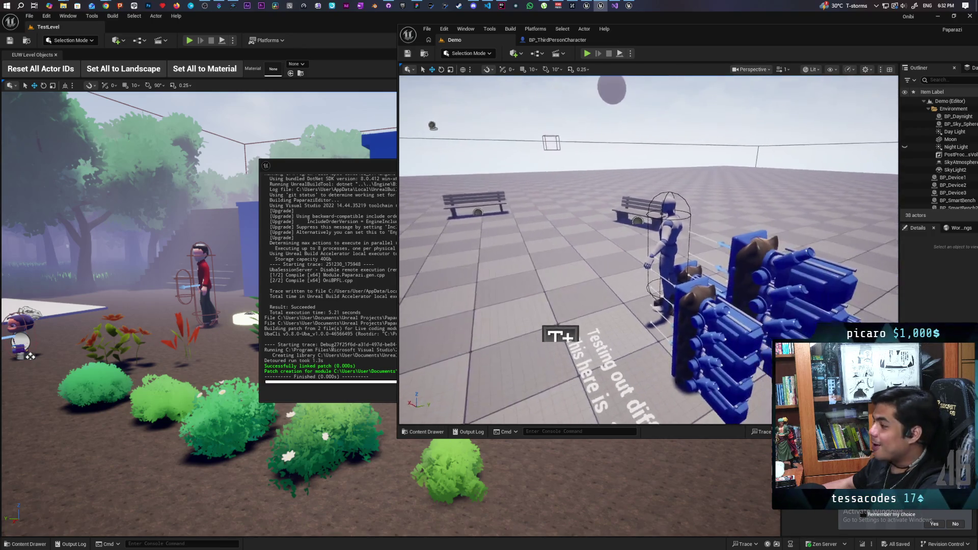
scroll(648, 249, down, 5)
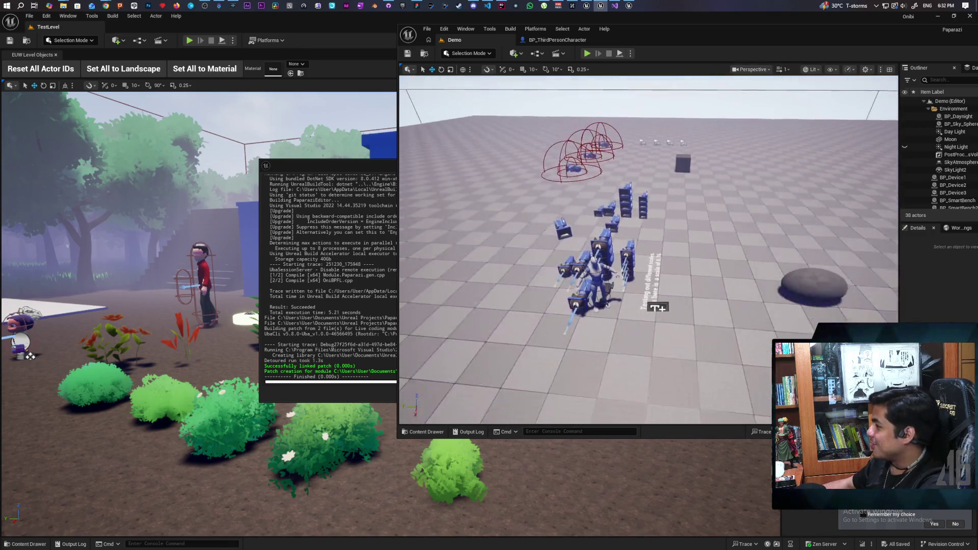
scroll(648, 249, up, 5)
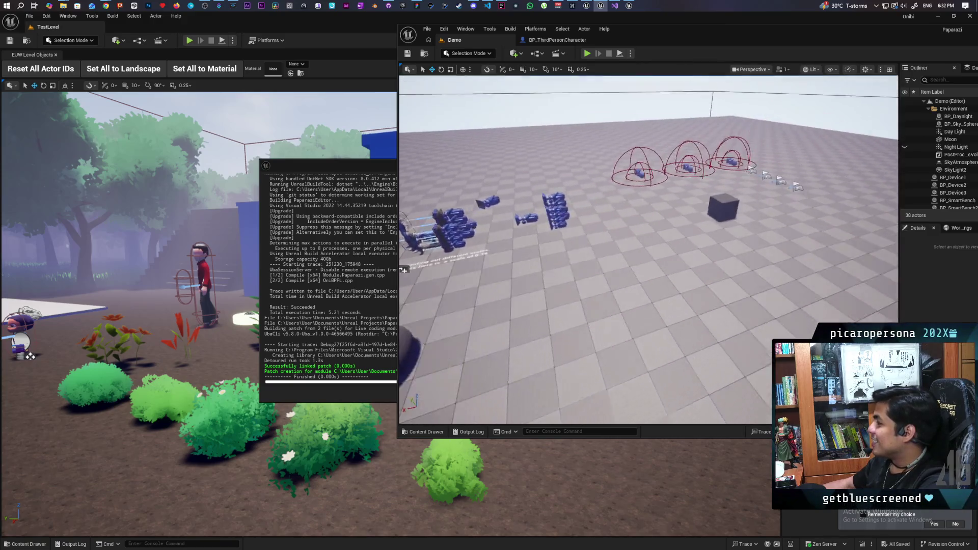
scroll(648, 249, down, 5)
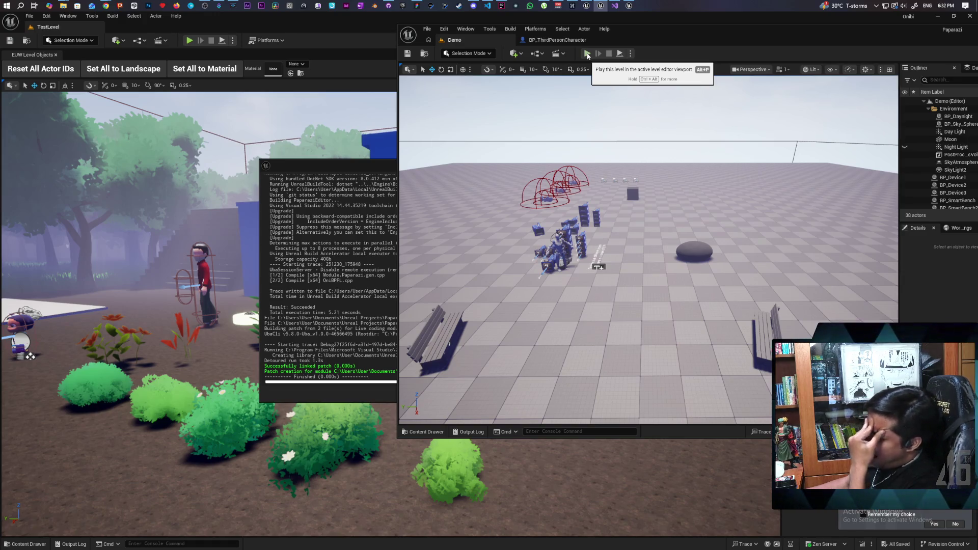
- Run a two-client play test, stop it, and return to the AttachToStack graph
click(587, 53)
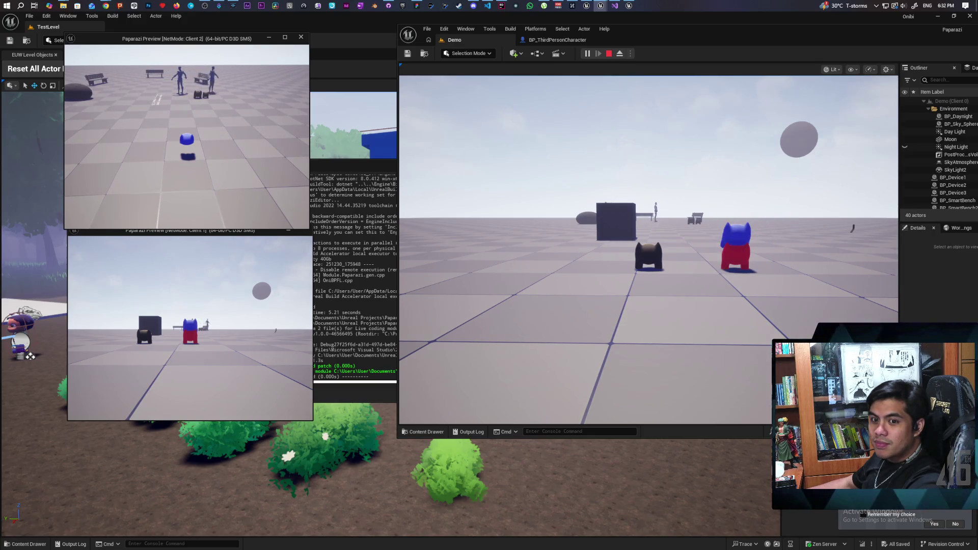
key(Escape)
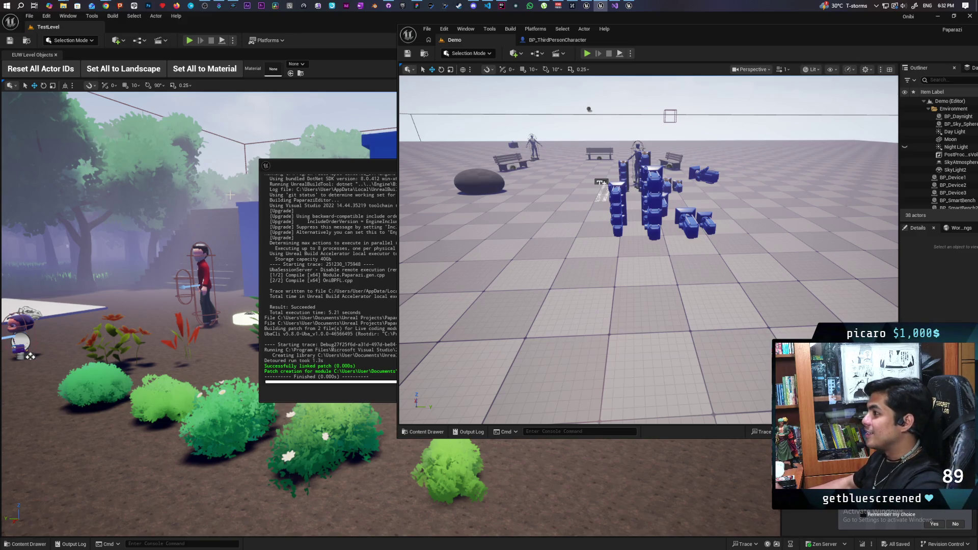
click(530, 40)
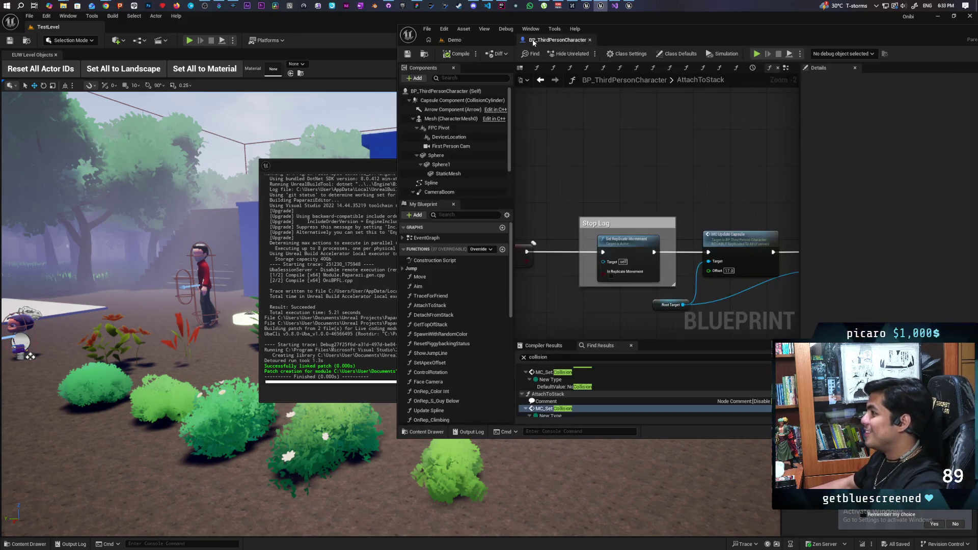
- In the EventGraph, add an Is Locally Controlled node beside Play Montage
scroll(692, 142, down, 6)
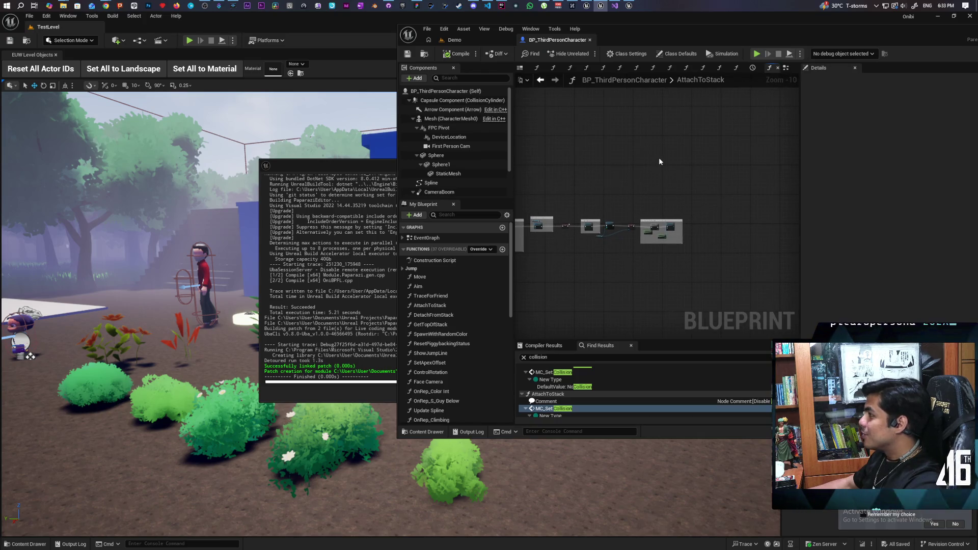
click(784, 68)
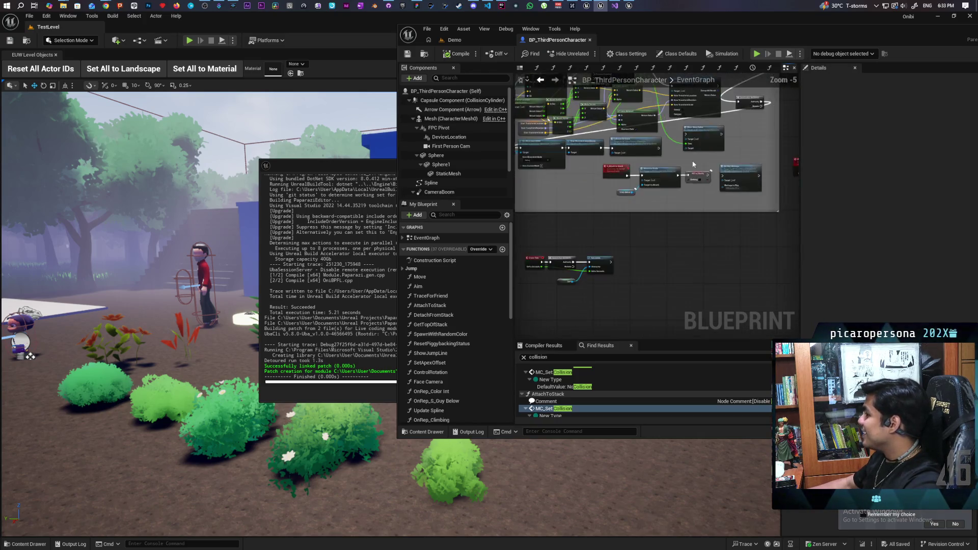
scroll(712, 229, up, 2)
mouse_move(619, 234)
mouse_down()
mouse_move(645, 241)
mouse_move(667, 233)
mouse_up()
mouse_move(568, 201)
mouse_down()
mouse_move(653, 140)
mouse_move(739, 135)
mouse_up()
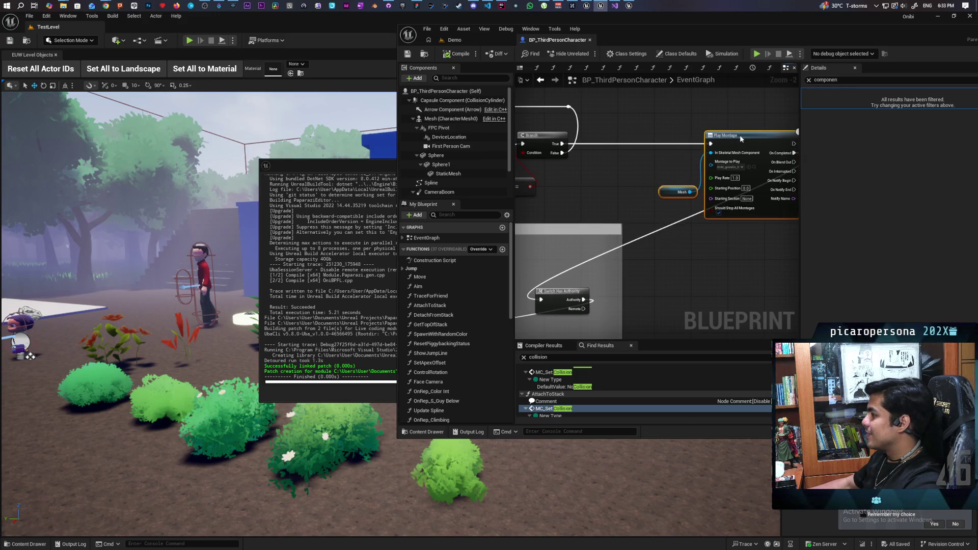
click(609, 188)
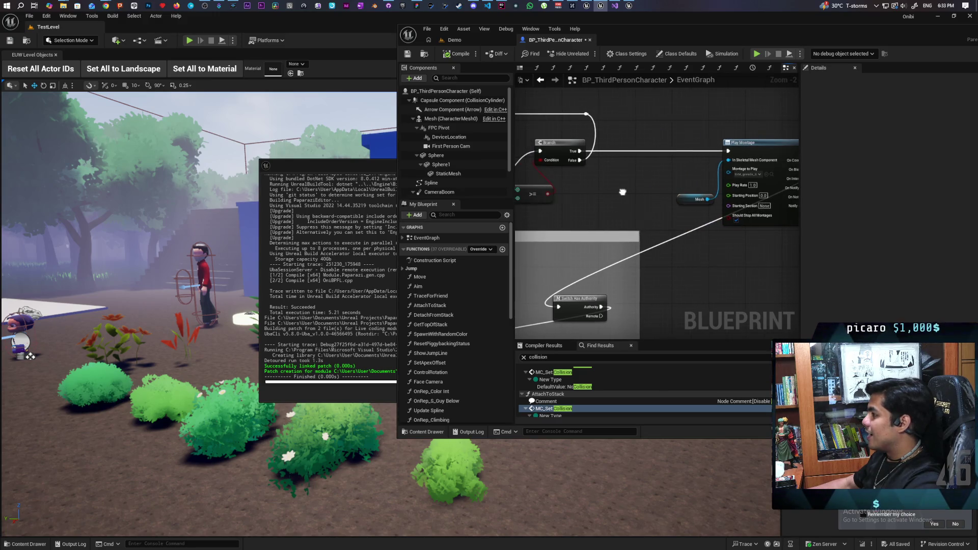
right_click(593, 179)
text(is locally)
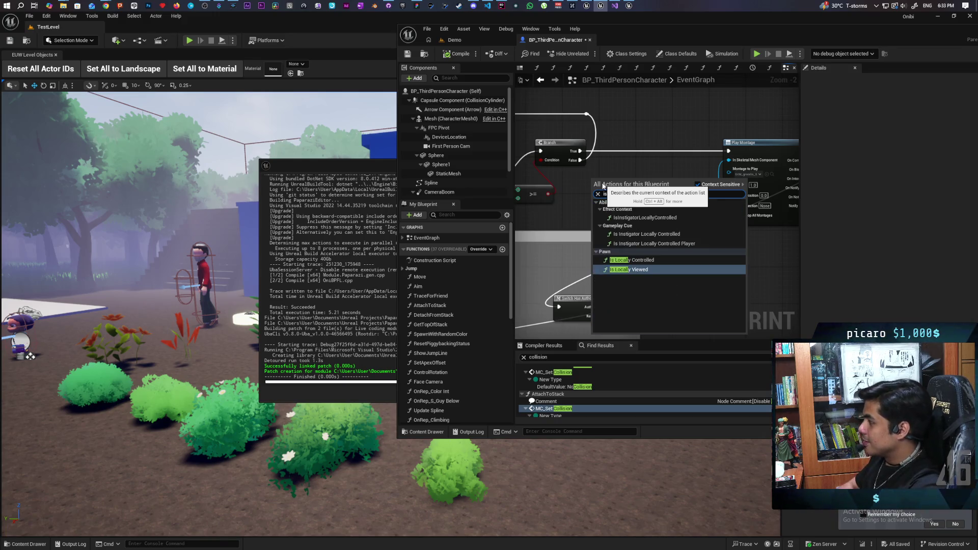
key(Up)
key(Return)
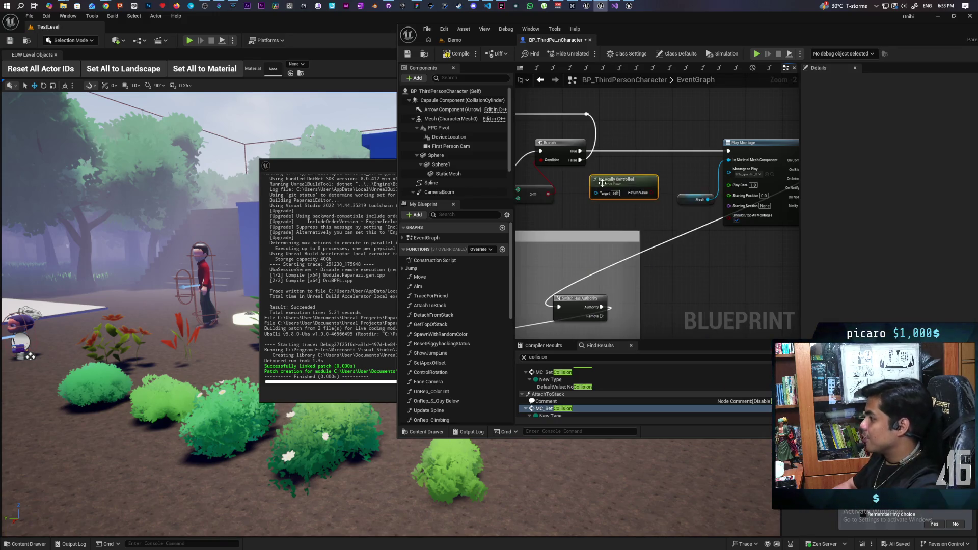
mouse_move(602, 183)
mouse_down()
mouse_move(584, 201)
mouse_move(619, 151)
mouse_up()
- Insert a Branch before Play Montage: False to Play Montage, True to Switch Has Authority
click(614, 142)
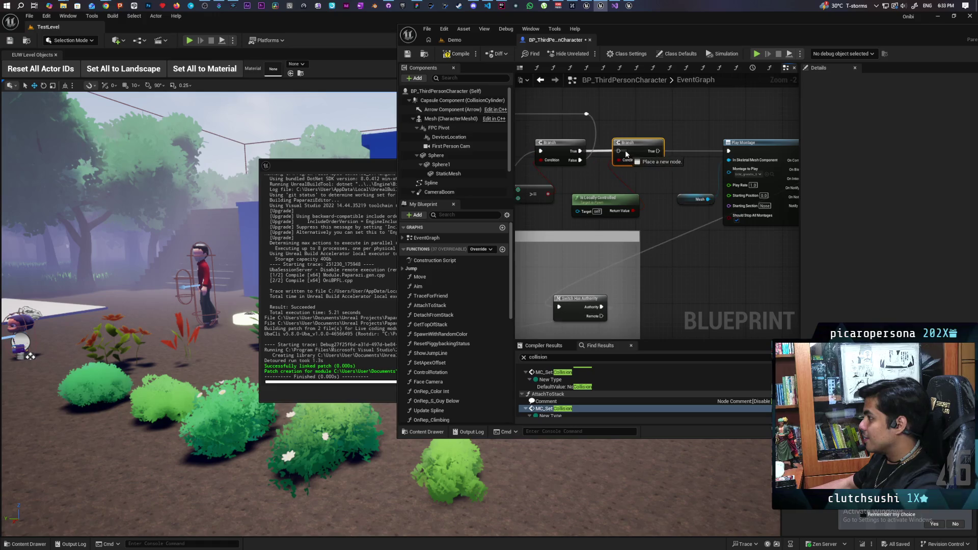
scroll(618, 168, down, 1)
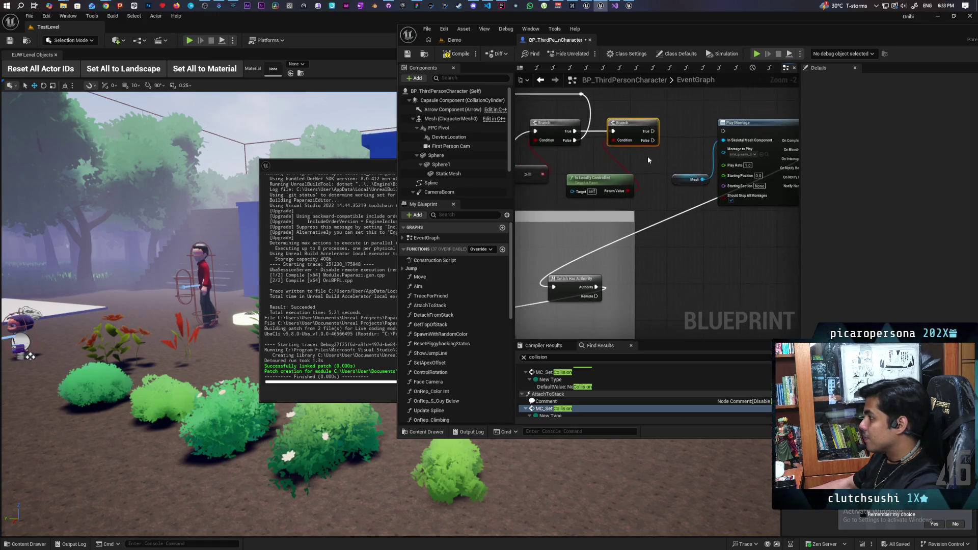
drag(650, 146, 714, 133)
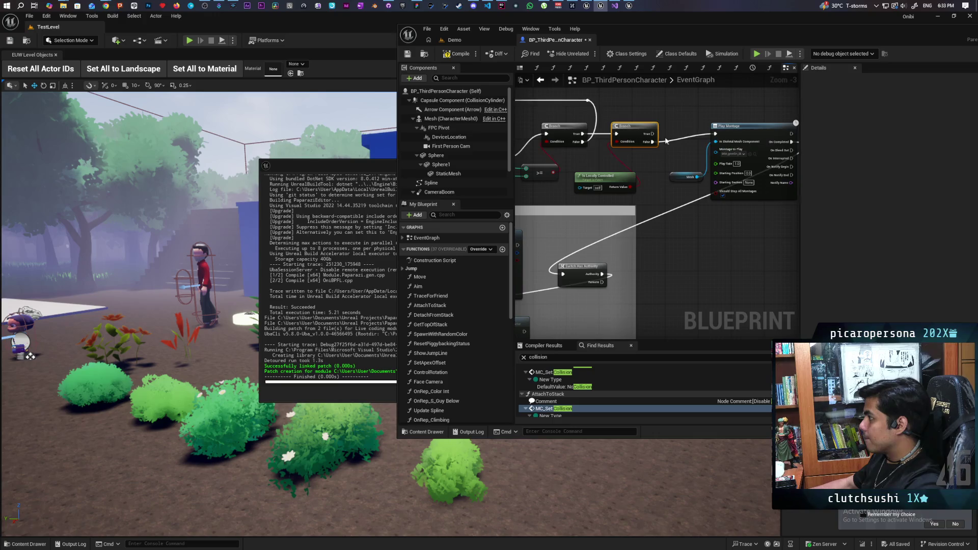
drag(651, 134, 562, 273)
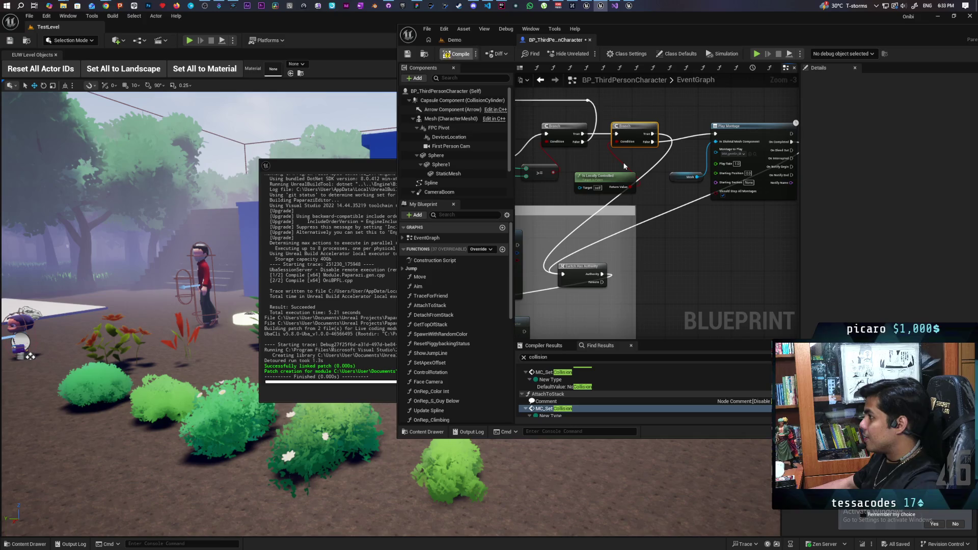
click(466, 39)
click(587, 54)
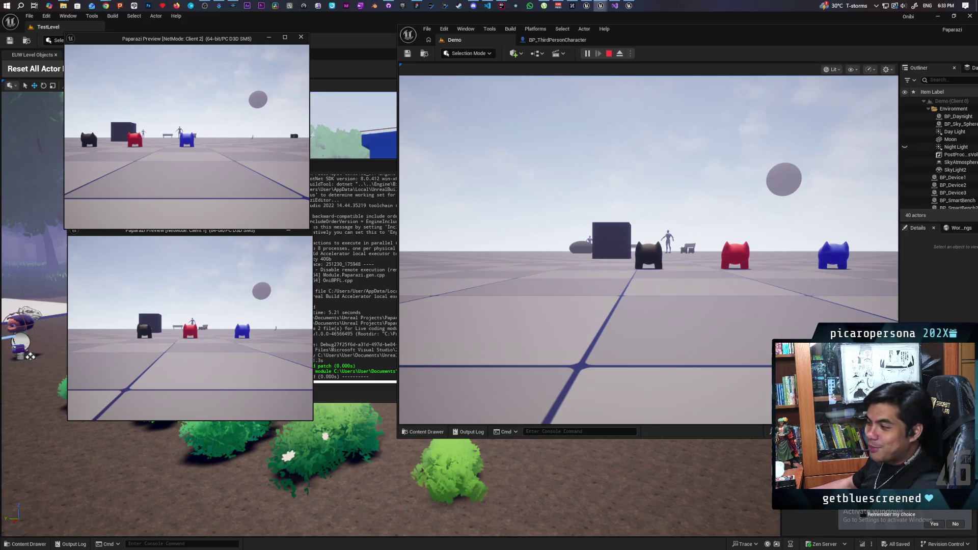
key(w)
key(w)
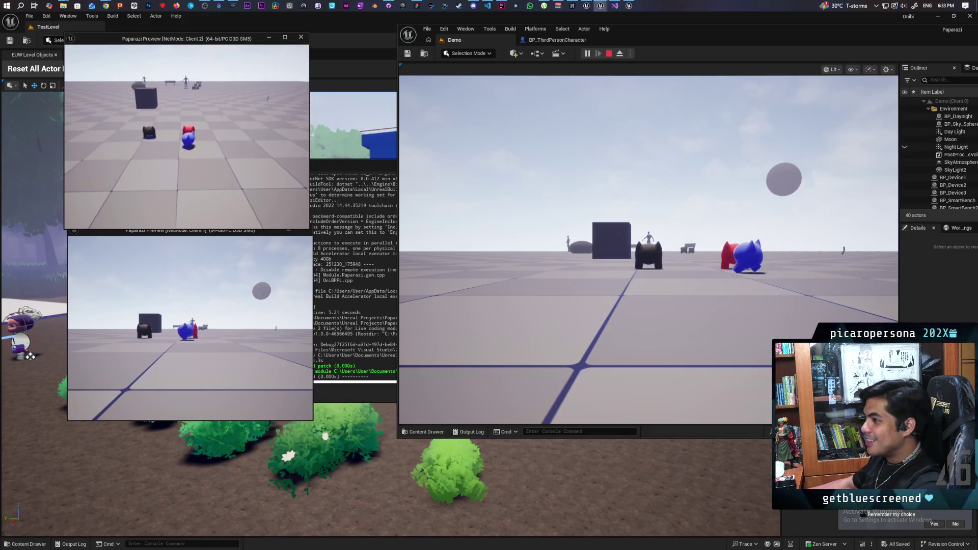
key(w)
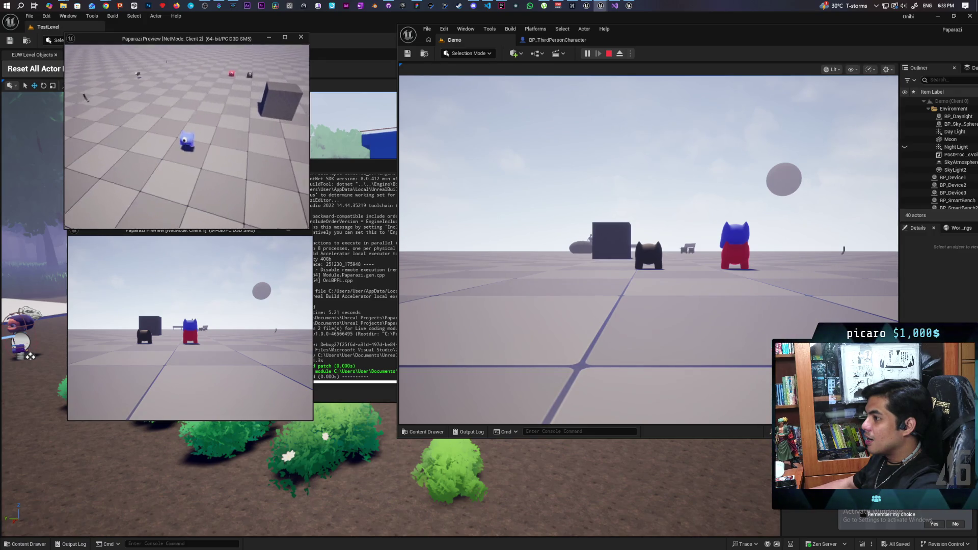
key(Escape)
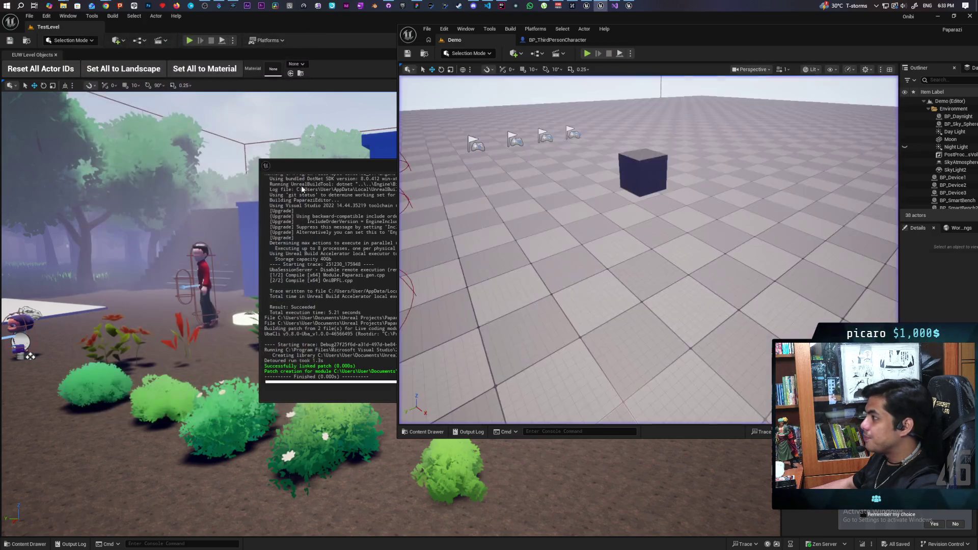
click(557, 40)
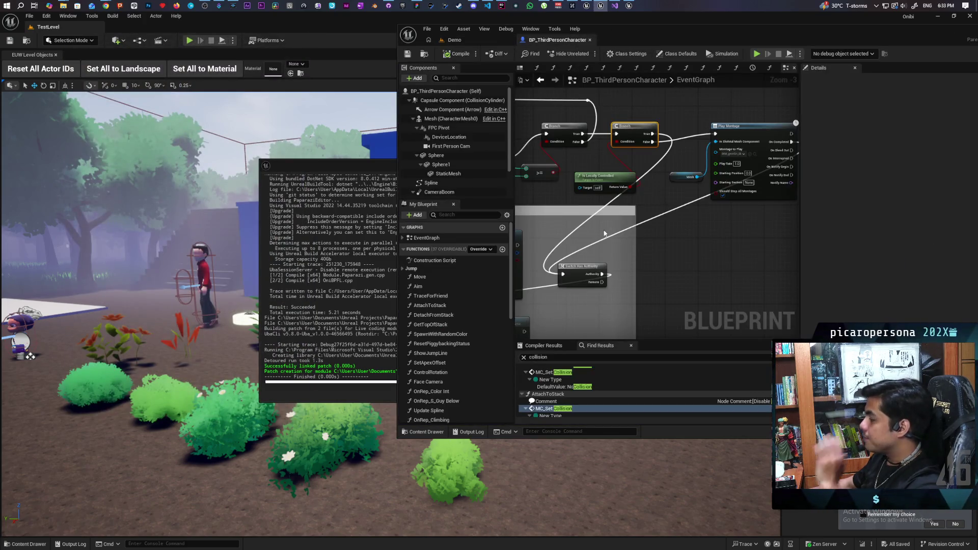
mouse_move(691, 259)
mouse_down()
mouse_move(662, 262)
mouse_move(754, 243)
mouse_move(717, 257)
mouse_up()
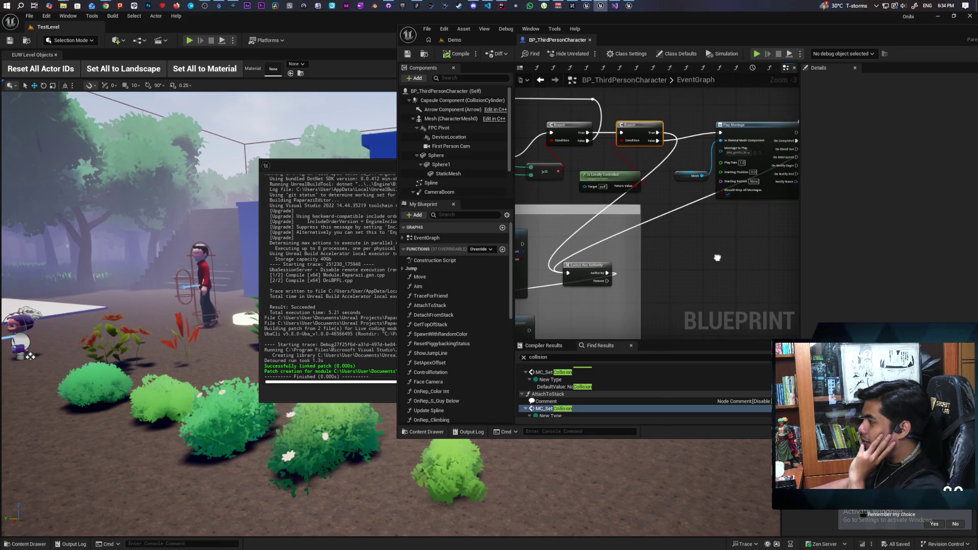
mouse_move(588, 133)
mouse_down()
mouse_move(603, 153)
mouse_move(604, 197)
mouse_move(609, 156)
mouse_up()
click(702, 271)
mouse_move(702, 276)
mouse_down()
mouse_move(723, 239)
mouse_move(789, 193)
mouse_move(669, 226)
mouse_move(715, 275)
mouse_up()
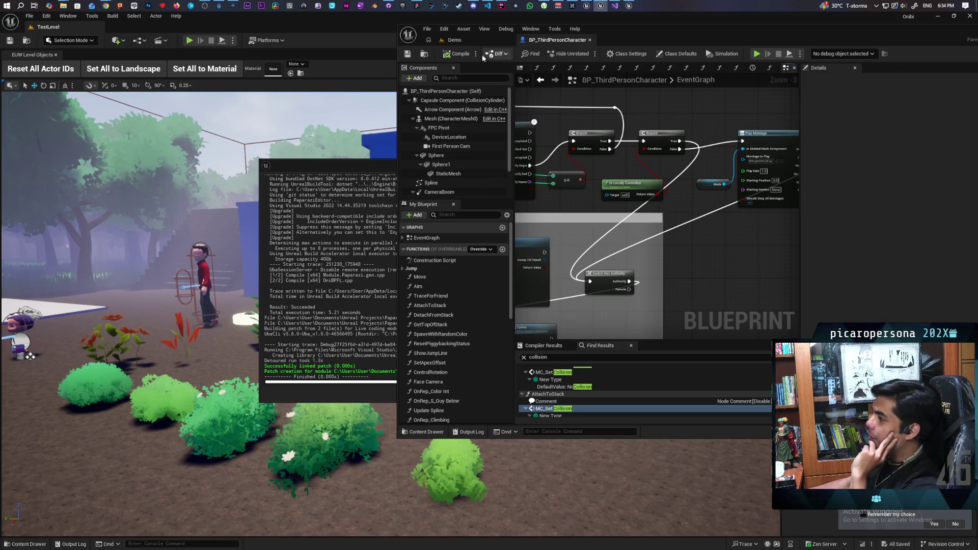
click(454, 40)
drag(661, 28, 472, 75)
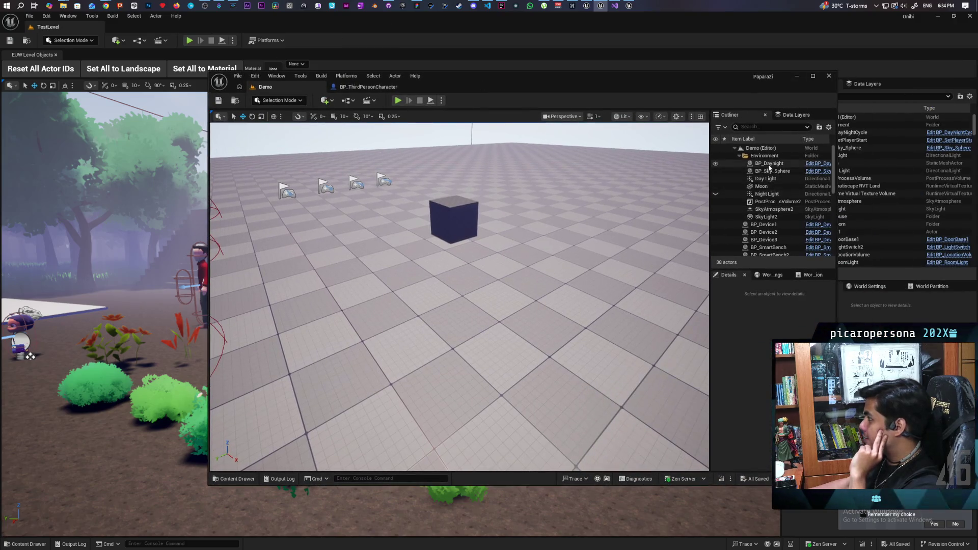
- Review BP_Daynight's C_InGameClock component settings, then go back to BP_ThirdPersonCharacter's EventGraph
click(769, 166)
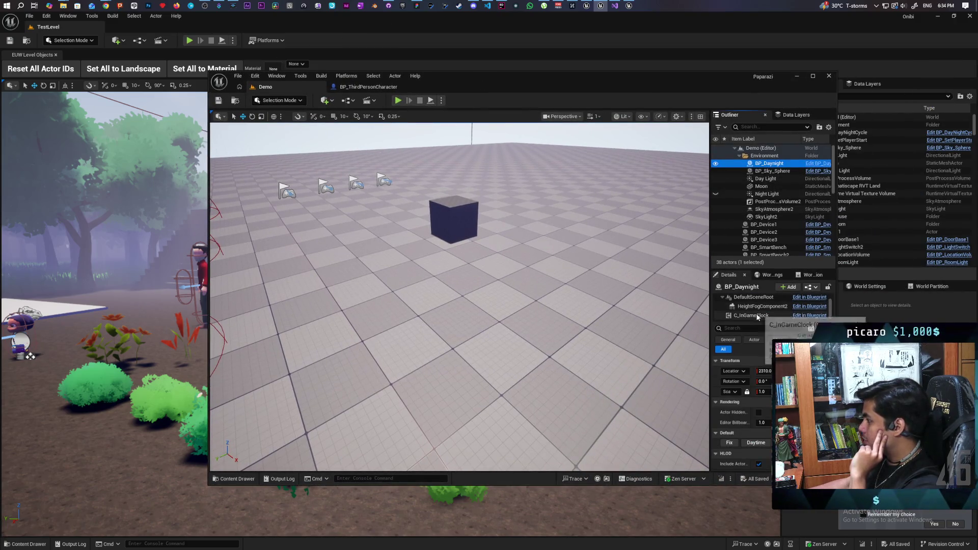
click(758, 315)
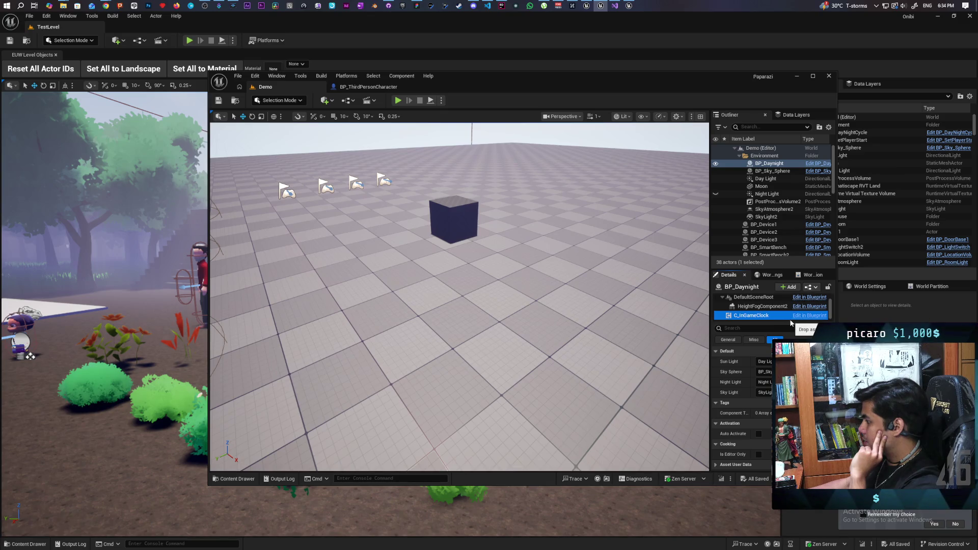
scroll(726, 401, down, 1)
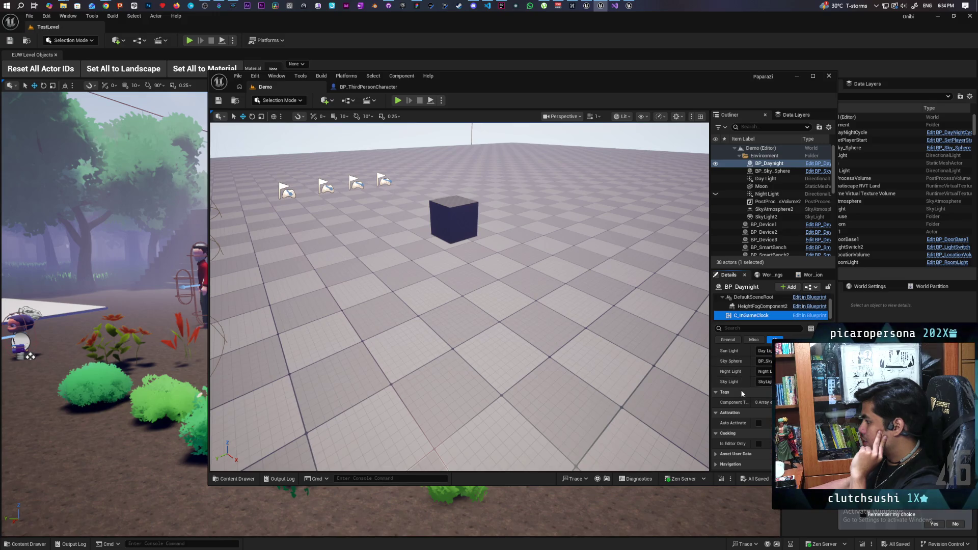
scroll(742, 393, up, 1)
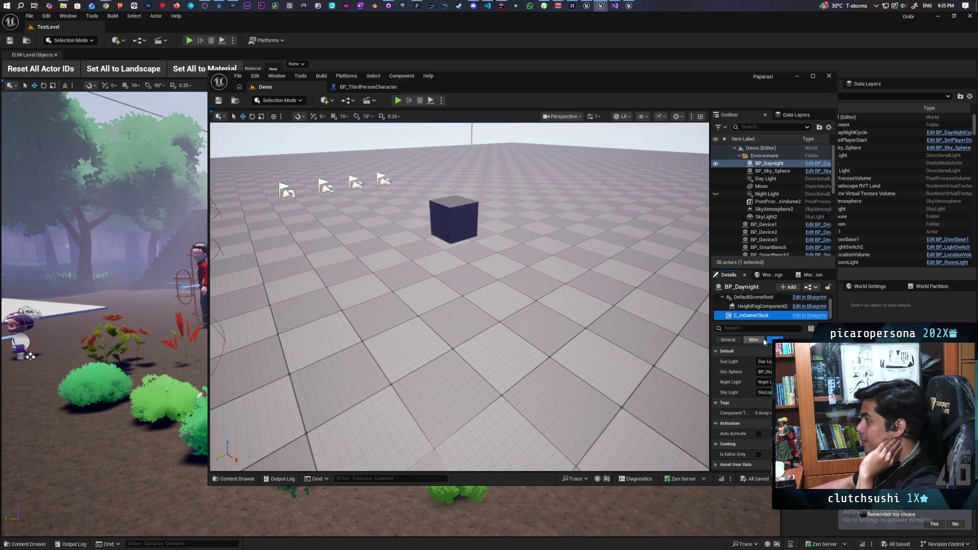
drag(481, 79, 622, 24)
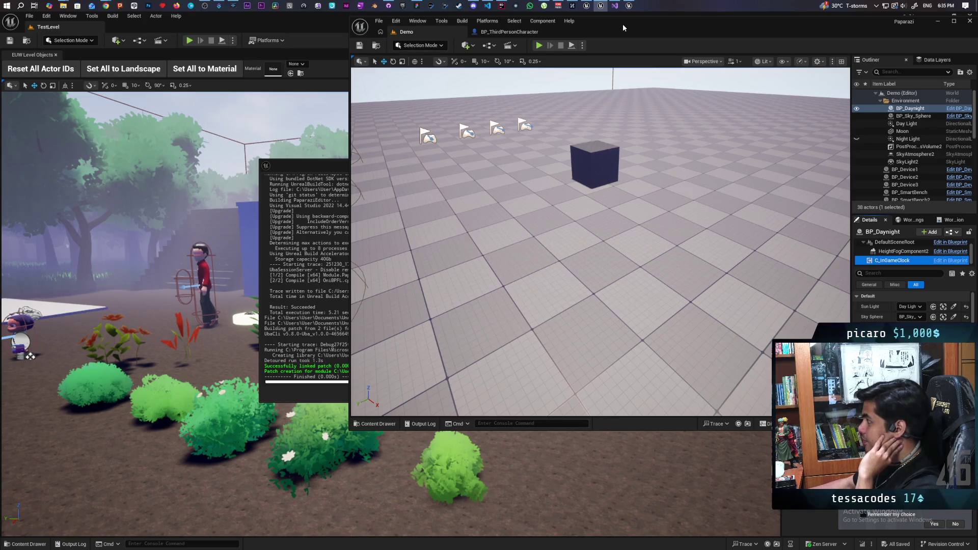
click(509, 32)
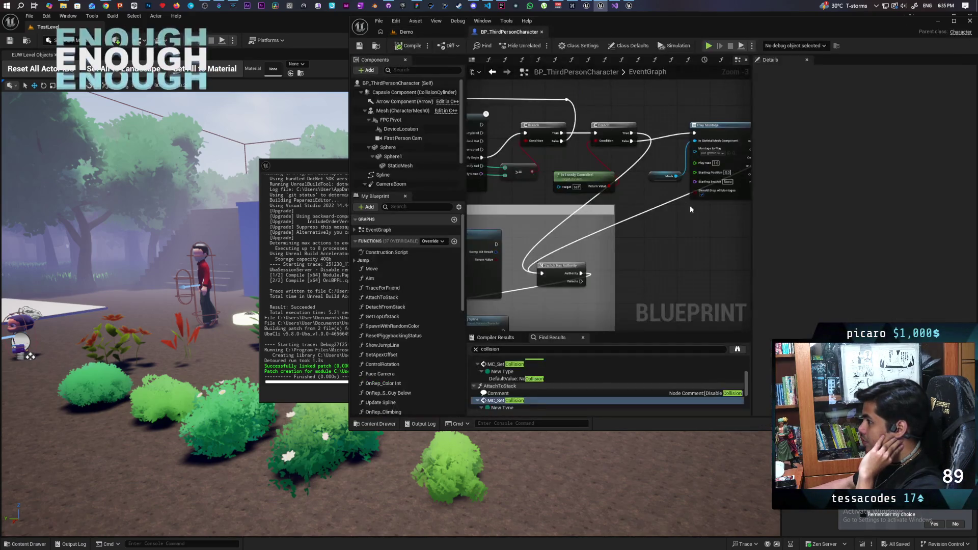
- Paste a duplicate Switch Has Authority node and nudge it into place
click(555, 277)
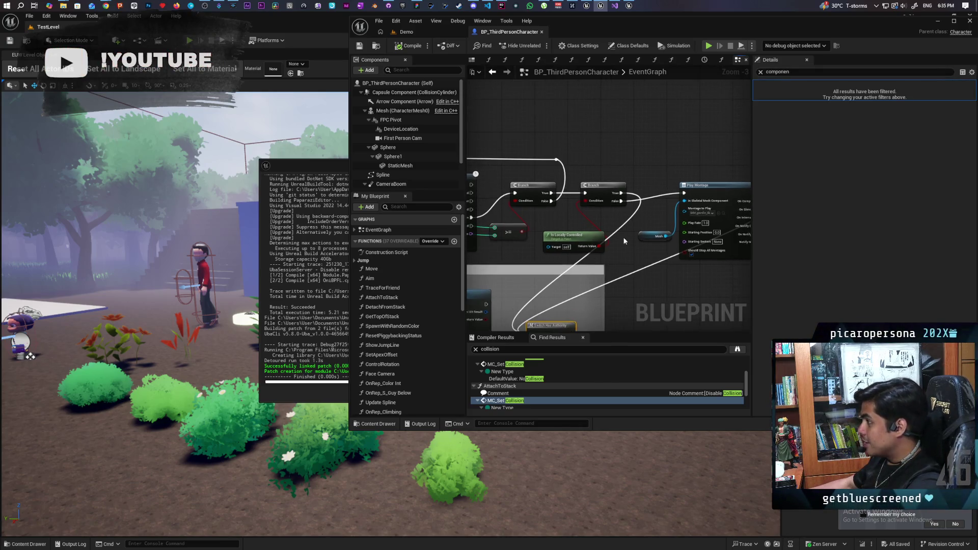
key(ctrl+v)
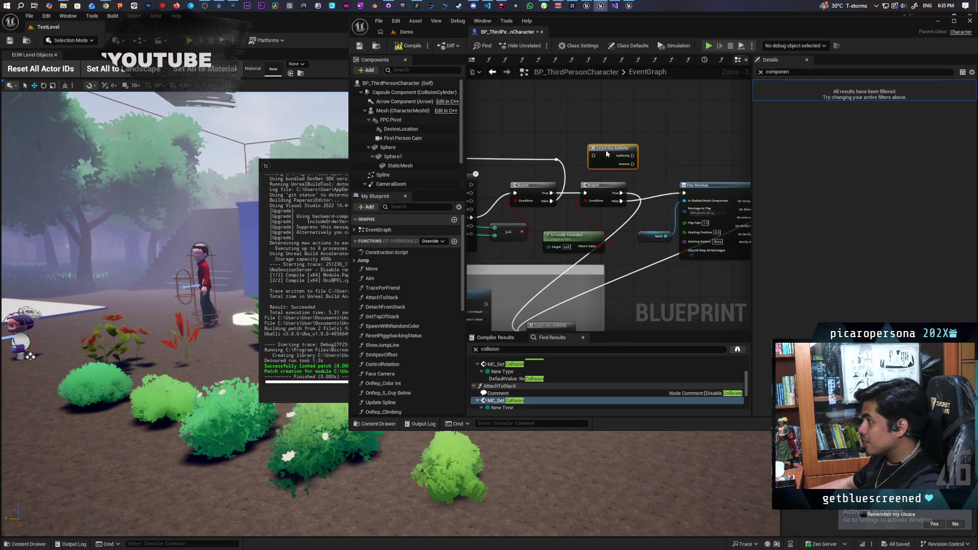
drag(595, 152, 586, 155)
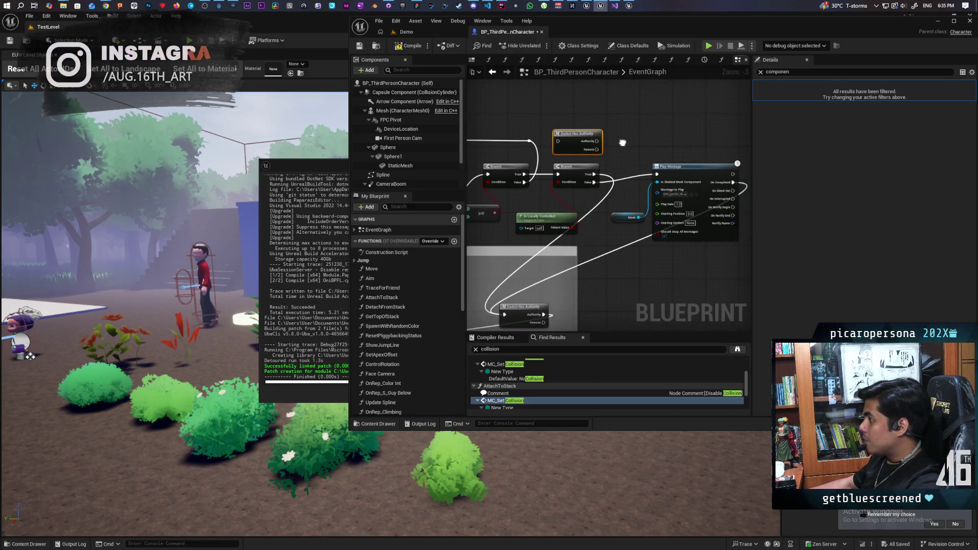
mouse_move(542, 192)
mouse_down()
mouse_move(698, 213)
mouse_move(621, 212)
mouse_move(555, 189)
mouse_up()
- Route the Branch's True path into the copied switch and its Remote output into the original switch
click(609, 189)
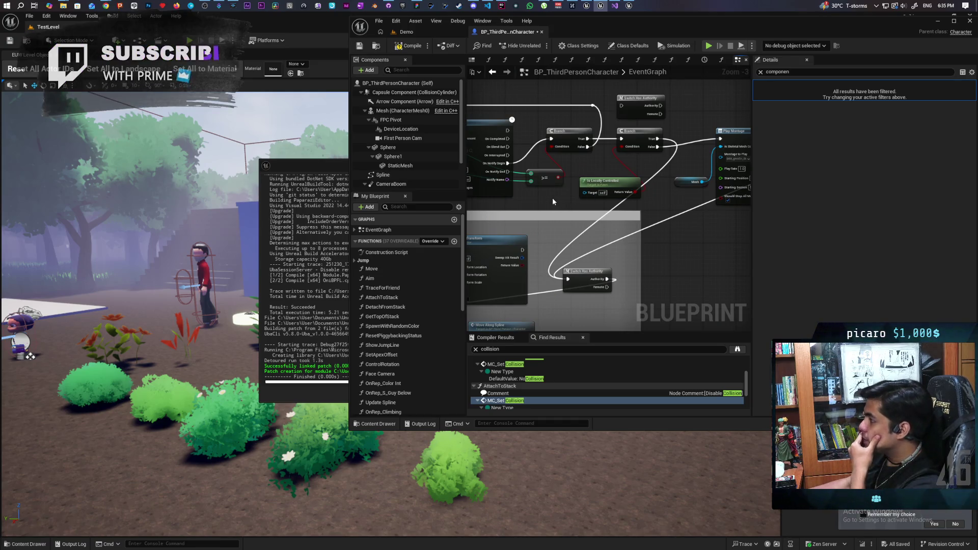
mouse_move(606, 188)
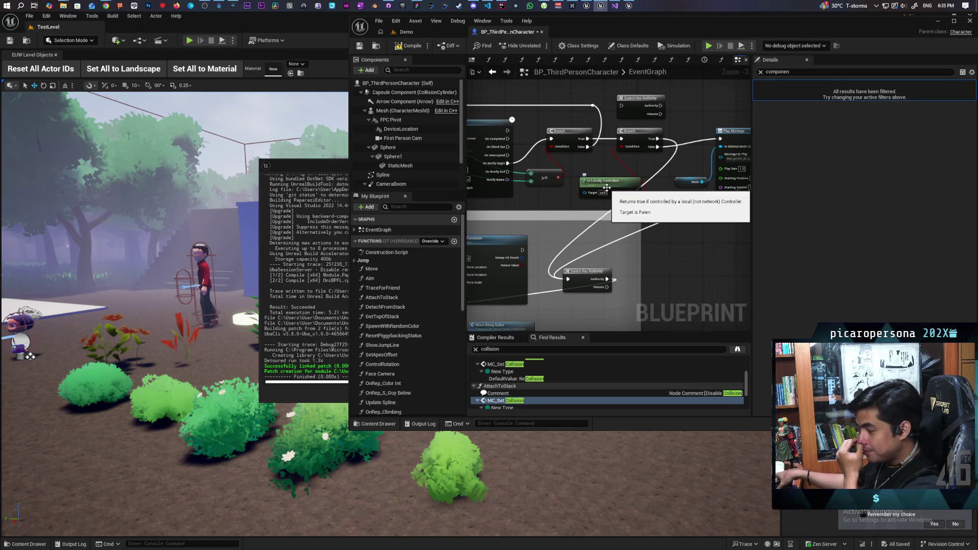
drag(629, 162, 588, 179)
mouse_move(581, 131)
mouse_down()
mouse_move(634, 143)
mouse_move(660, 162)
mouse_move(680, 157)
mouse_up()
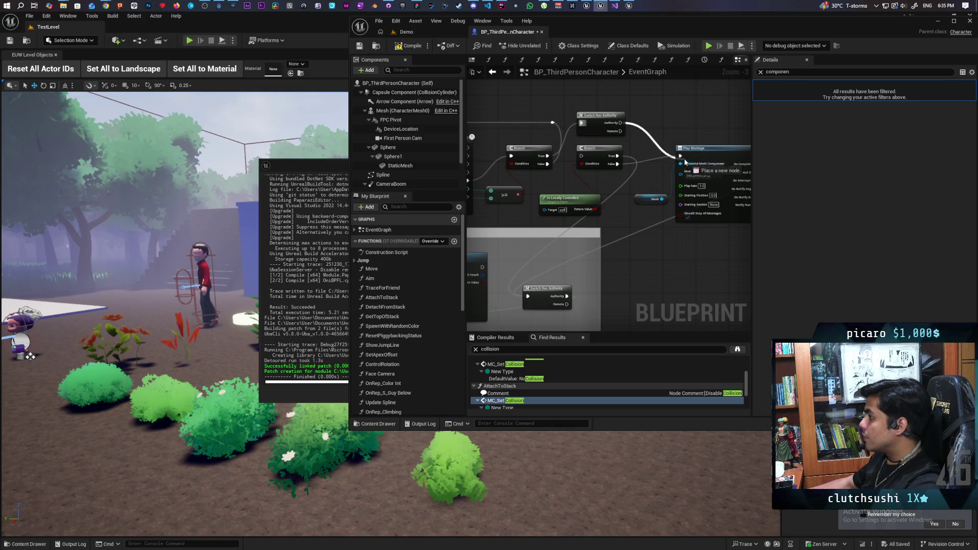
mouse_move(620, 131)
mouse_down()
mouse_move(632, 152)
mouse_move(504, 219)
mouse_move(509, 285)
mouse_move(529, 295)
mouse_up()
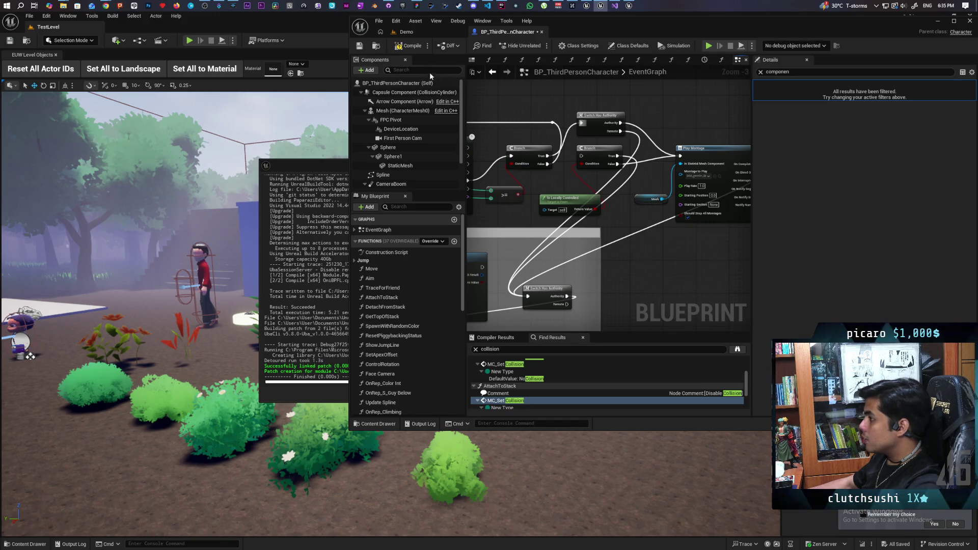
click(427, 30)
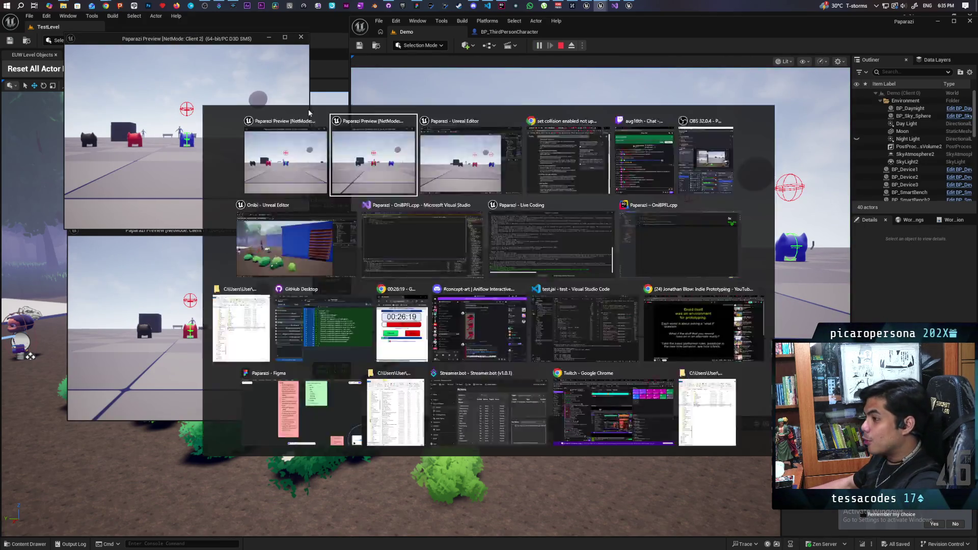
- In Client 2, walk the blue character to the red one, jump onto it, then end PIE
click(305, 112)
key(w)
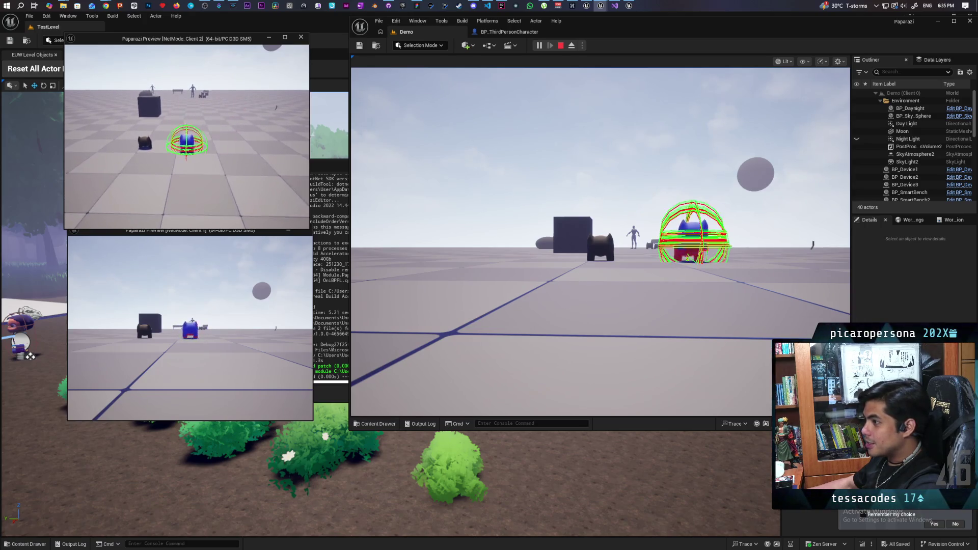
key(space)
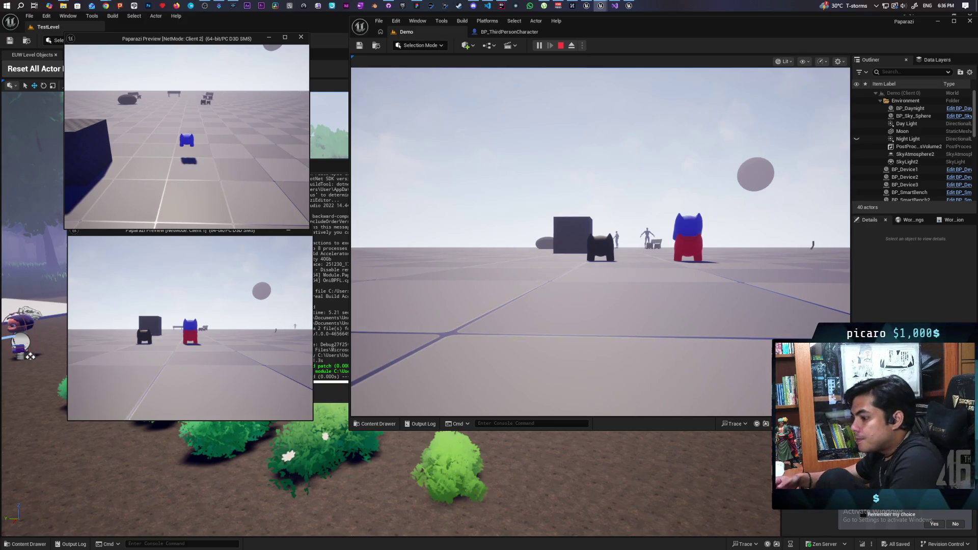
key(Escape)
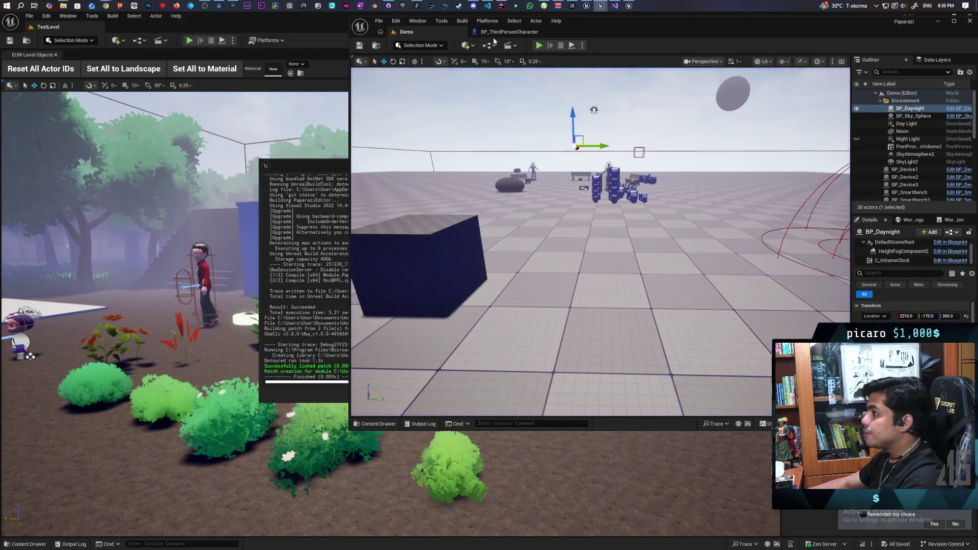
- In BP_ThirdPersonCharacter, break the first Branch's False link to Switch Has Authority
click(496, 33)
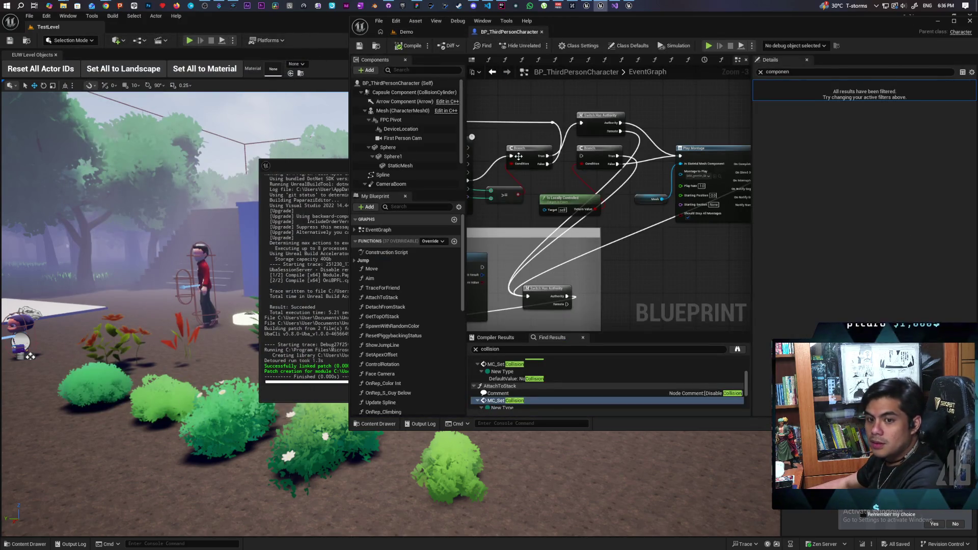
mouse_move(652, 274)
mouse_down()
mouse_move(639, 275)
mouse_move(672, 248)
mouse_move(656, 270)
mouse_up()
scroll(656, 270, up, 1)
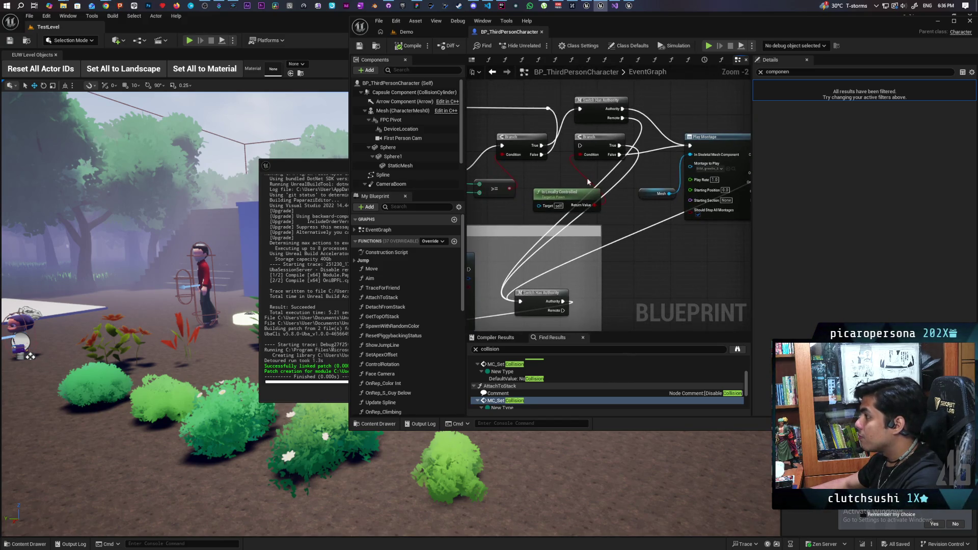
mouse_move(562, 169)
mouse_down()
mouse_move(551, 146)
mouse_move(520, 283)
mouse_move(540, 275)
mouse_move(532, 270)
mouse_up()
scroll(642, 264, down, 2)
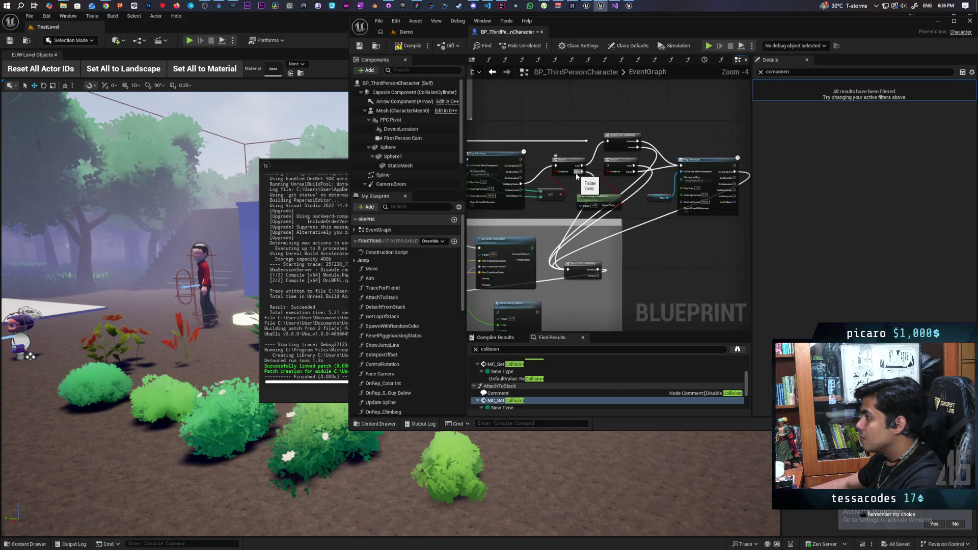
scroll(576, 175, up, 2)
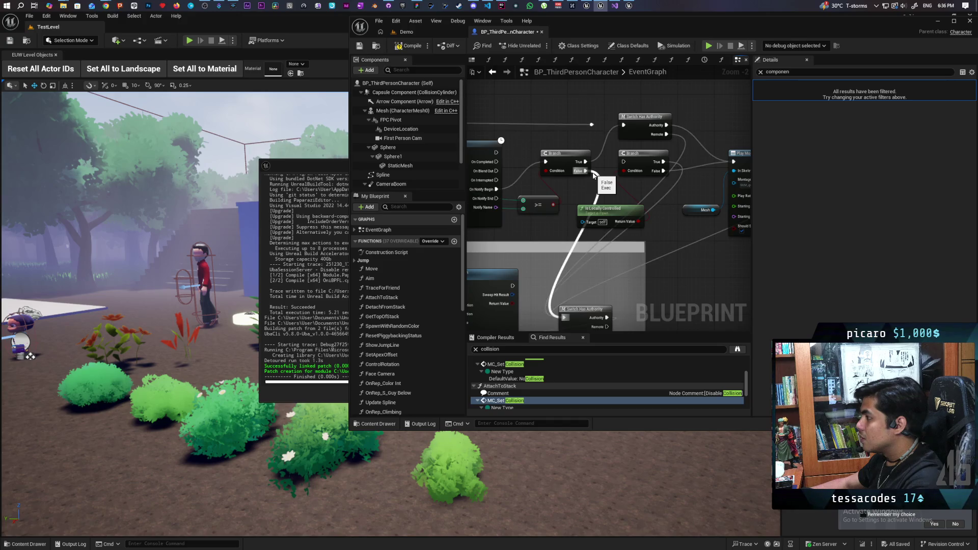
alt+click(593, 173)
mouse_move(590, 124)
mouse_down()
mouse_move(594, 182)
mouse_move(578, 204)
mouse_move(564, 317)
mouse_up()
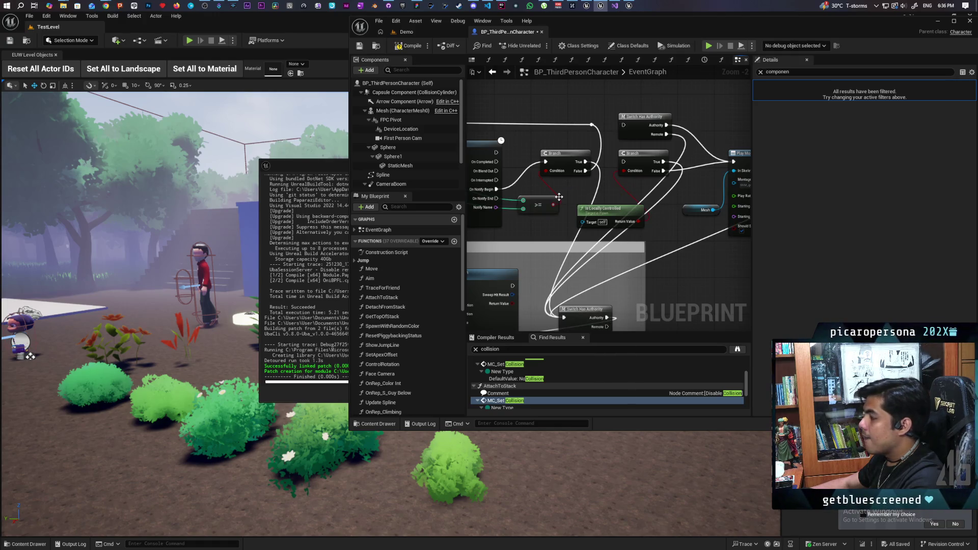
drag(733, 193, 519, 165)
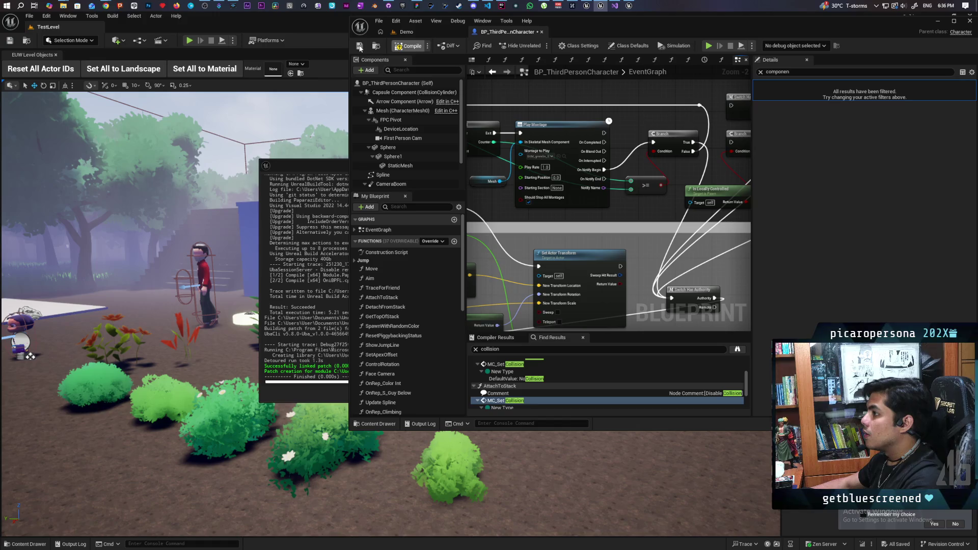
- Save the character blueprint and start a two-client play session in the Demo level
click(359, 46)
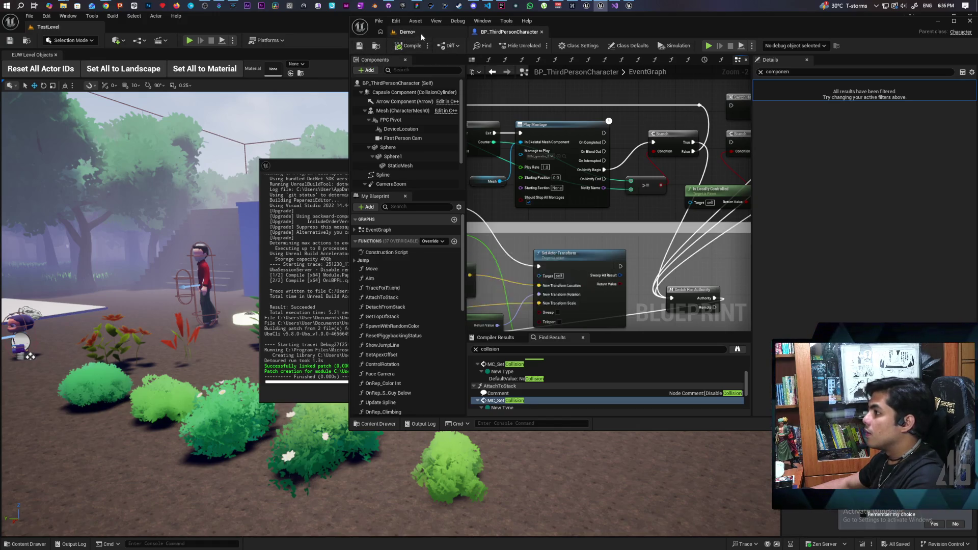
click(421, 33)
click(539, 45)
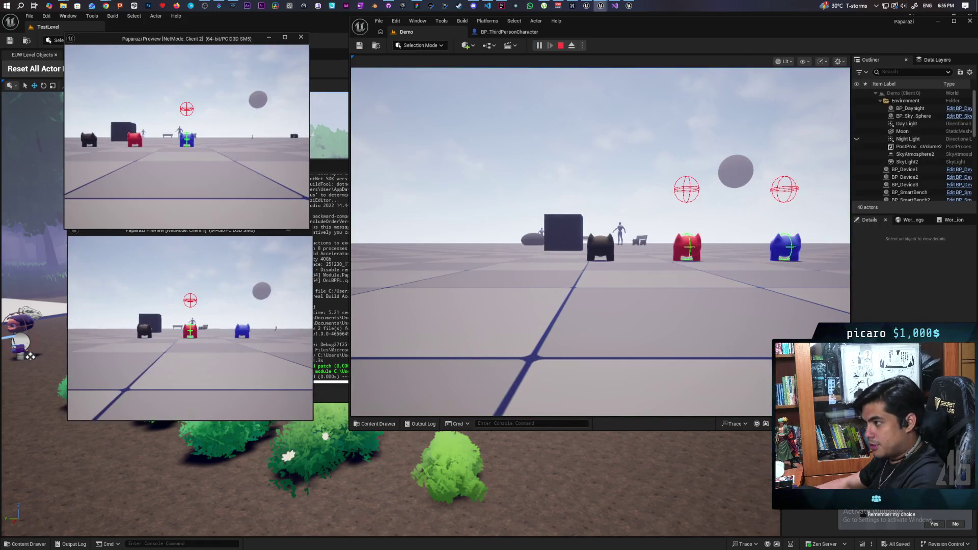
- Walk Client 2's blue character beside the red one and press E to attempt the piggyback
key(w)
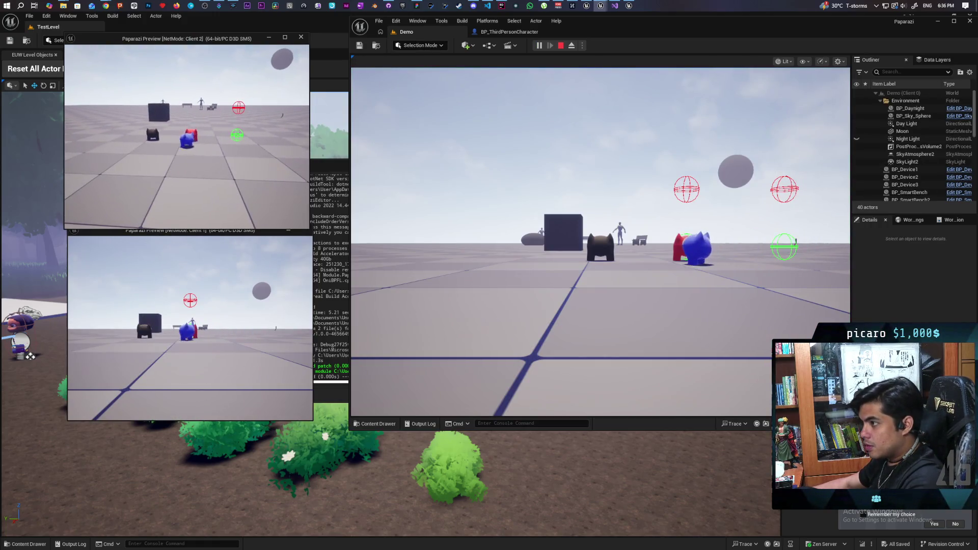
key(w)
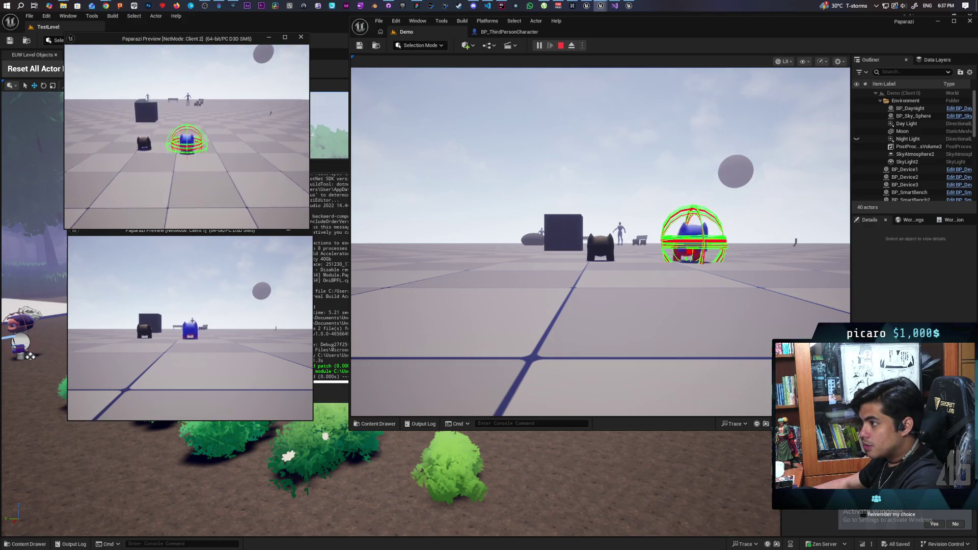
key(a)
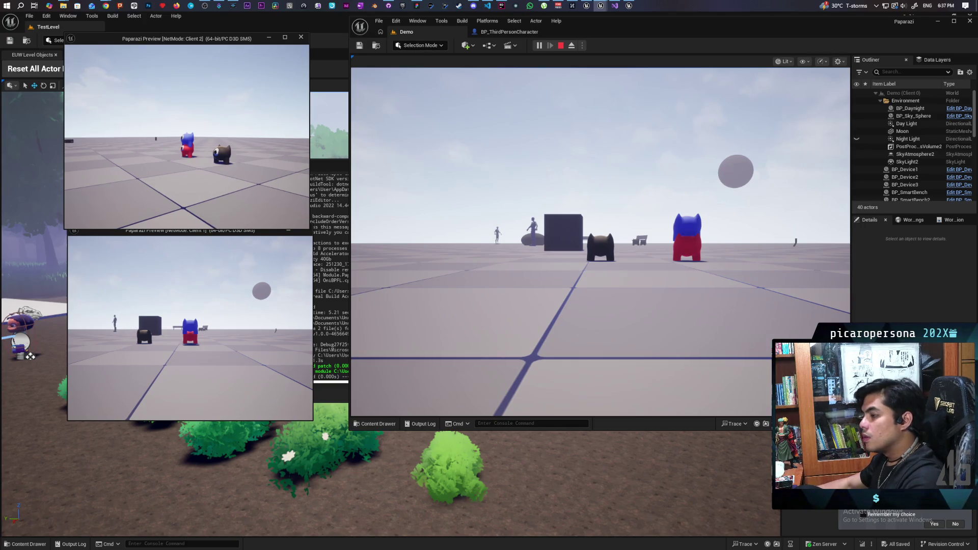
key(d)
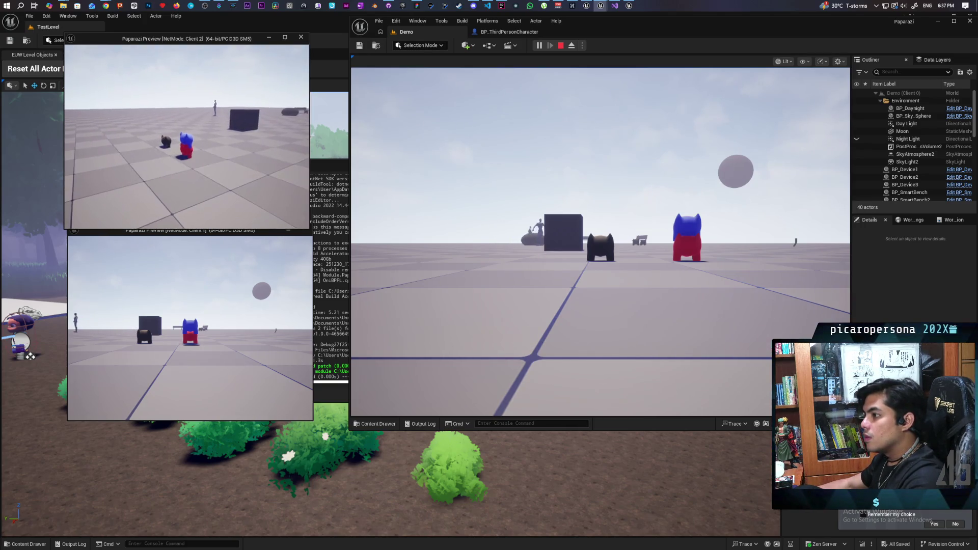
key(d)
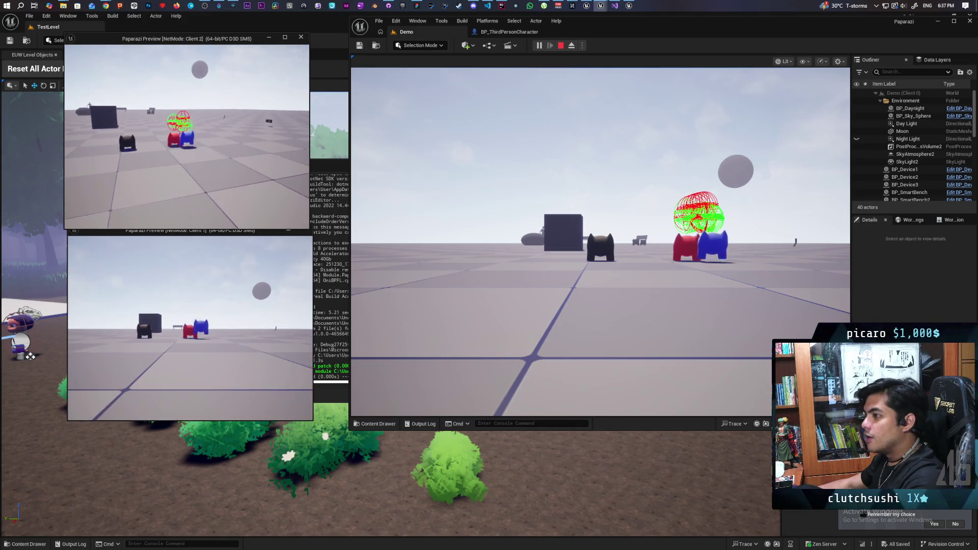
key(d)
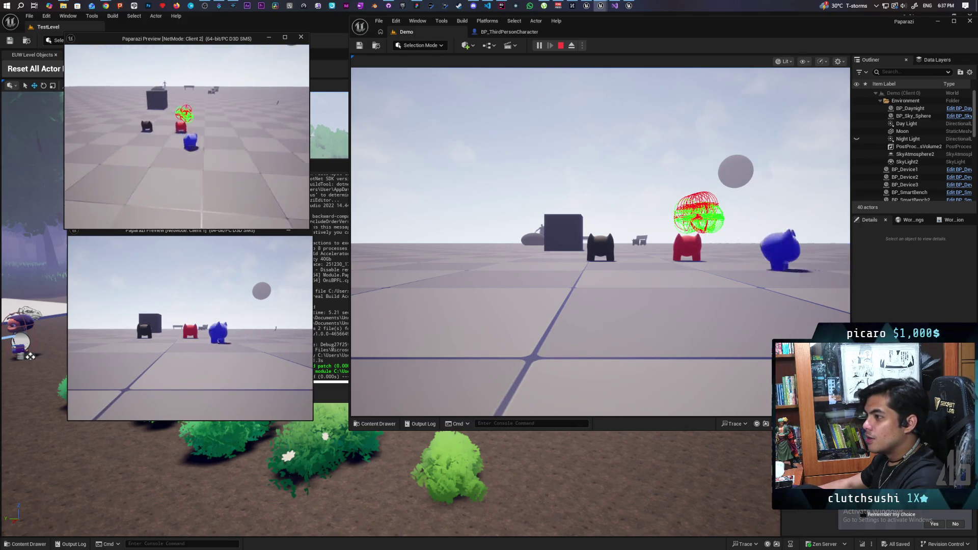
key(a)
key(d)
key(e)
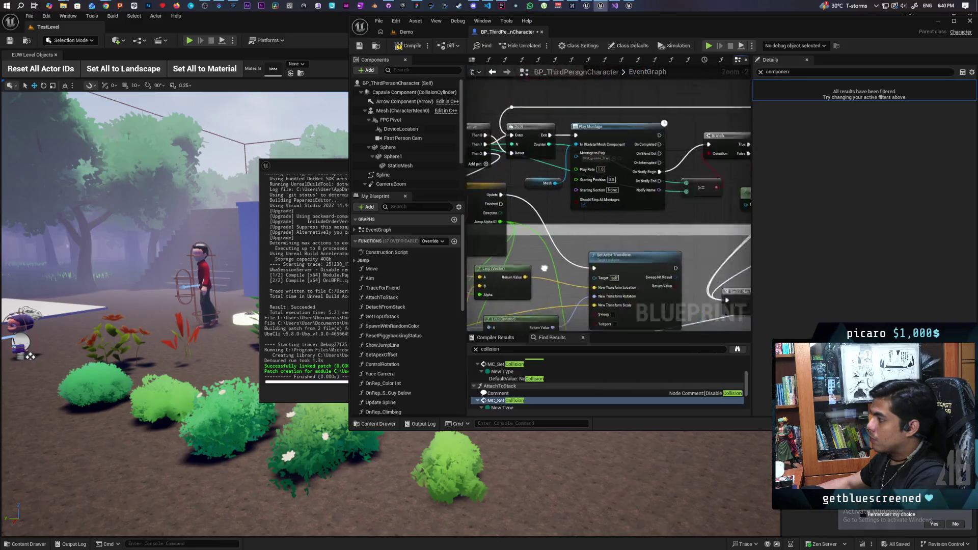
- Place the SET Start Transform node, fed by Get Actor Transform, just left of the Timeline
mouse_move(636, 222)
mouse_down()
mouse_move(584, 279)
mouse_move(691, 233)
mouse_up()
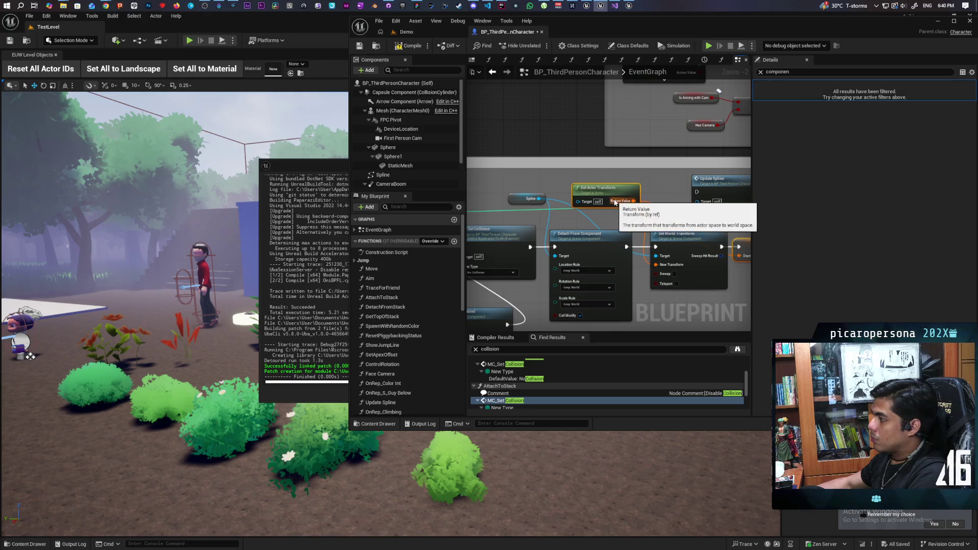
scroll(659, 207, down, 4)
scroll(635, 248, up, 4)
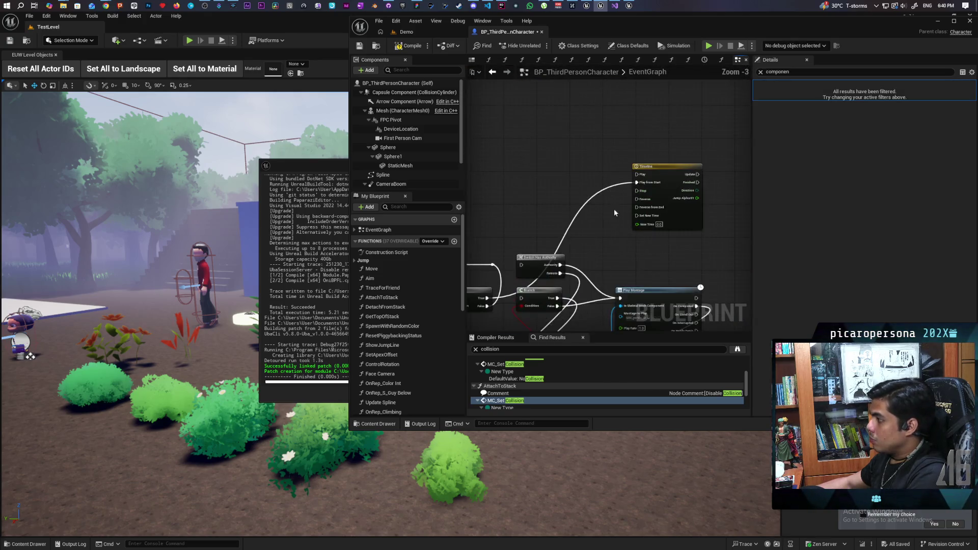
scroll(569, 179, up, 3)
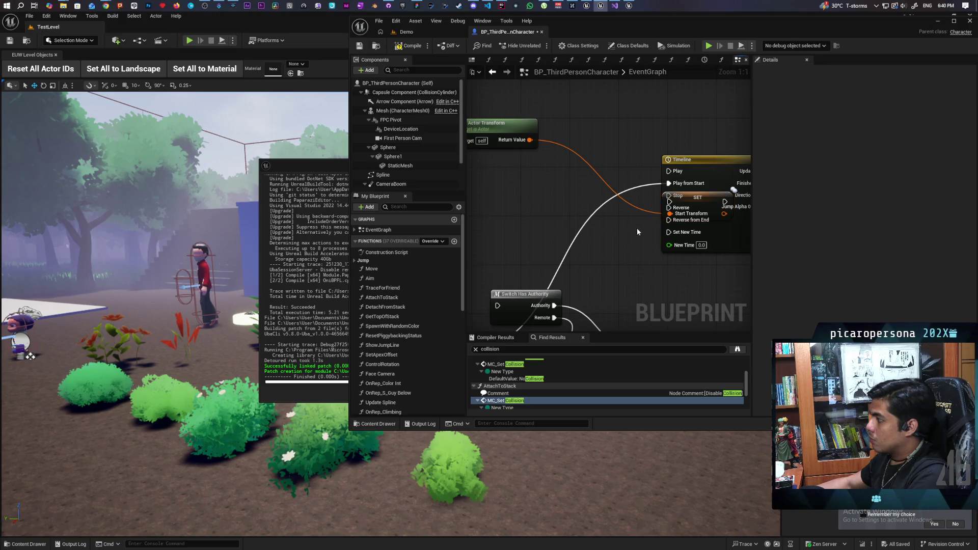
mouse_move(715, 212)
mouse_down()
mouse_move(620, 204)
mouse_move(635, 182)
mouse_move(590, 171)
mouse_move(668, 182)
mouse_up()
scroll(647, 228, down, 3)
drag(708, 218, 653, 190)
mouse_move(467, 121)
mouse_down()
mouse_move(494, 122)
mouse_move(537, 157)
mouse_up()
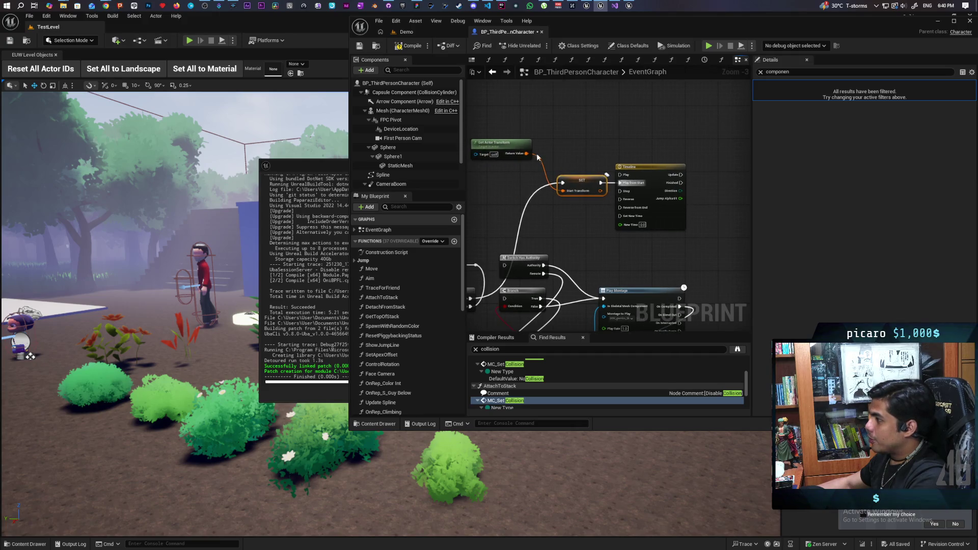
drag(618, 137, 573, 142)
- Add a trial Set Actor Transform node on the Timeline's Update, then delete it
right_click(625, 136)
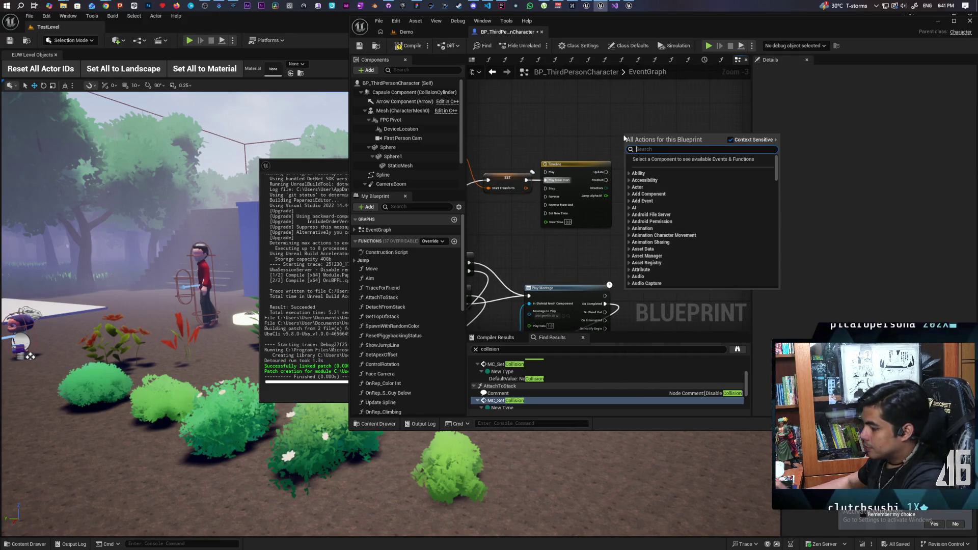
text(set acto)
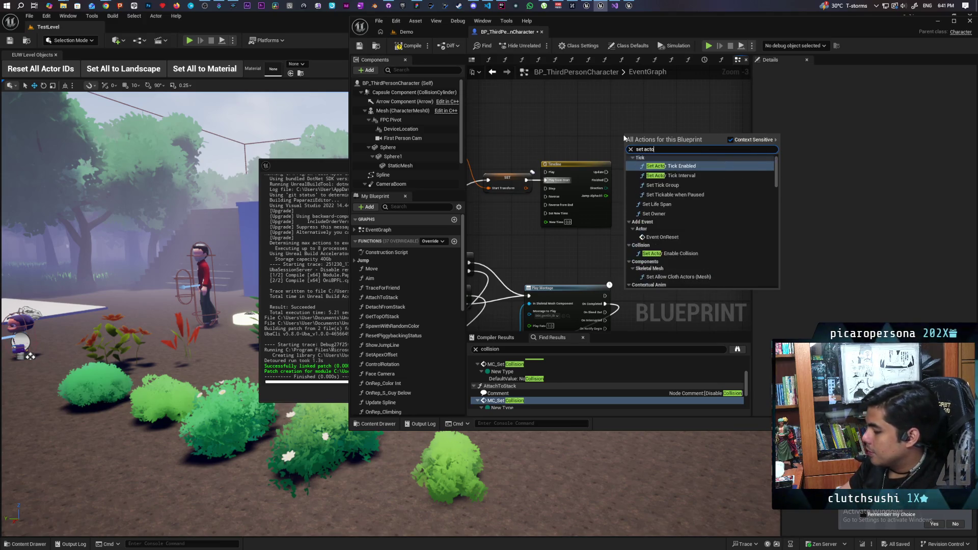
text(r transfor)
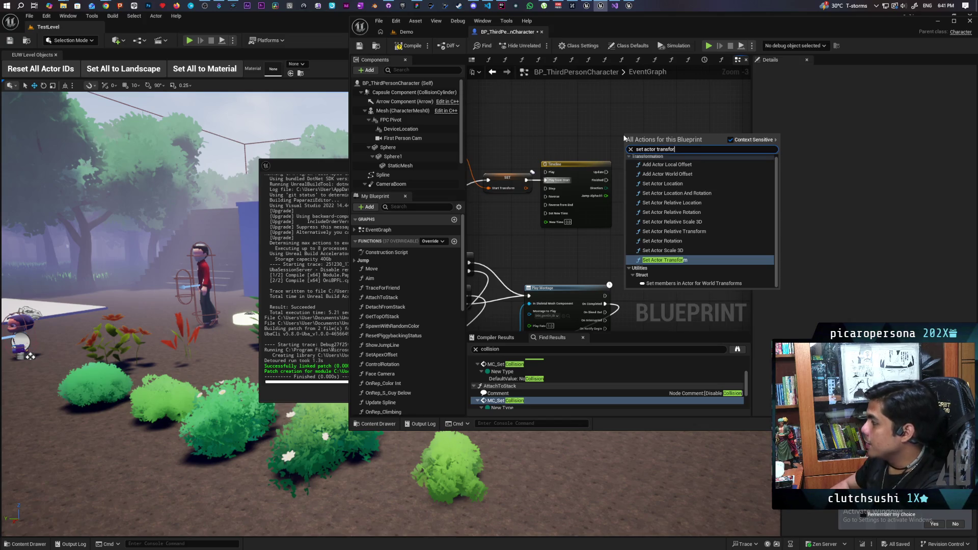
key(Return)
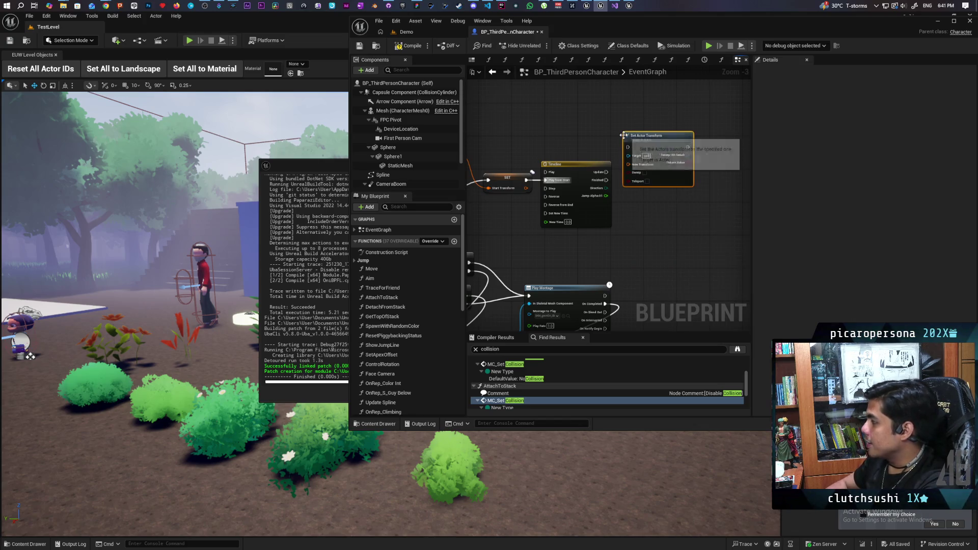
scroll(651, 194, up, 3)
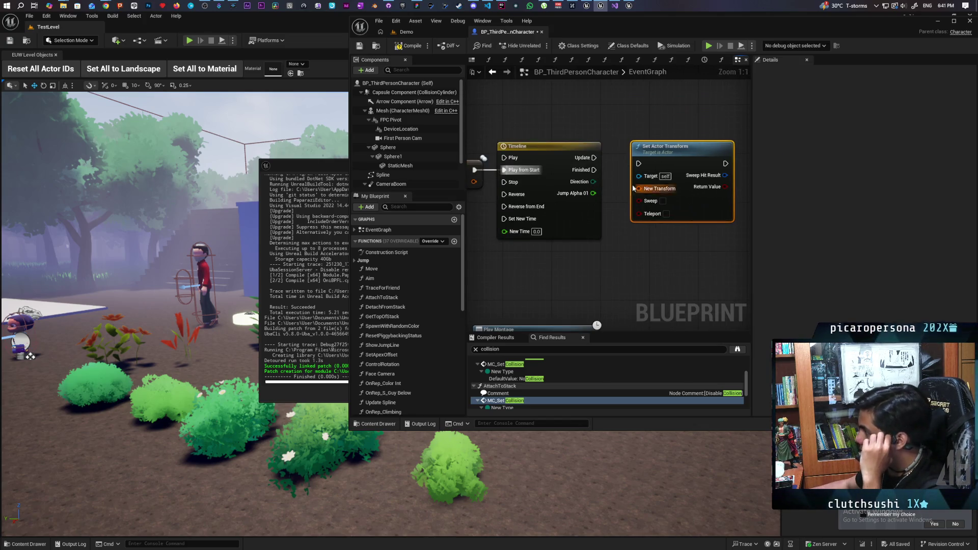
mouse_move(627, 162)
mouse_down()
mouse_move(718, 147)
mouse_move(529, 134)
mouse_move(712, 134)
mouse_up()
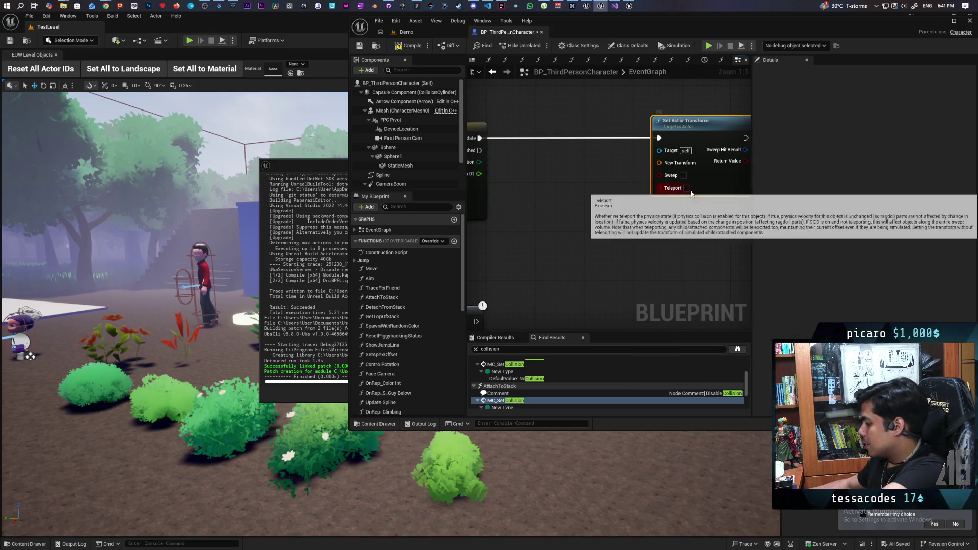
key(Delete)
- Add a Set Actor Location node driven by the Timeline's Update output
mouse_move(589, 180)
mouse_down()
mouse_move(634, 172)
mouse_move(640, 151)
mouse_up()
text(set actor )
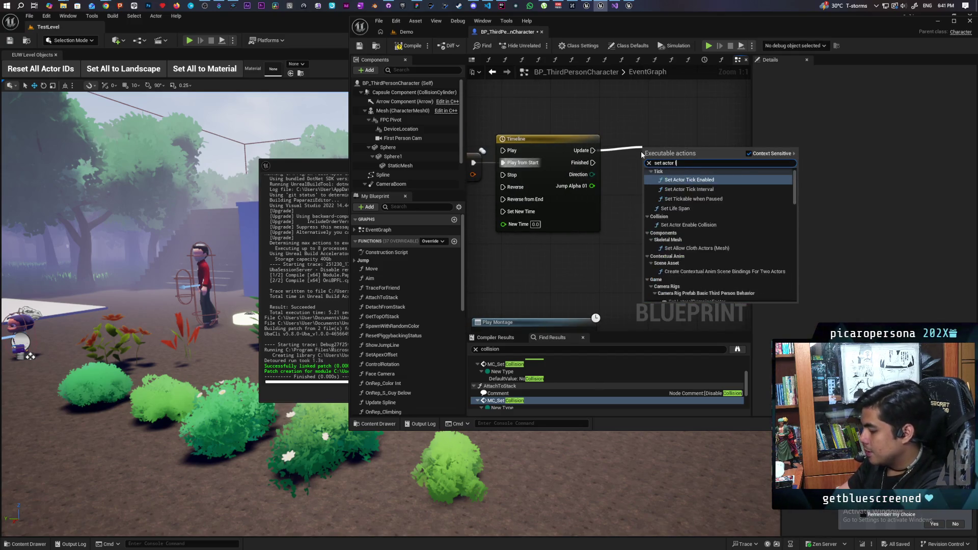
text(location)
key(Return)
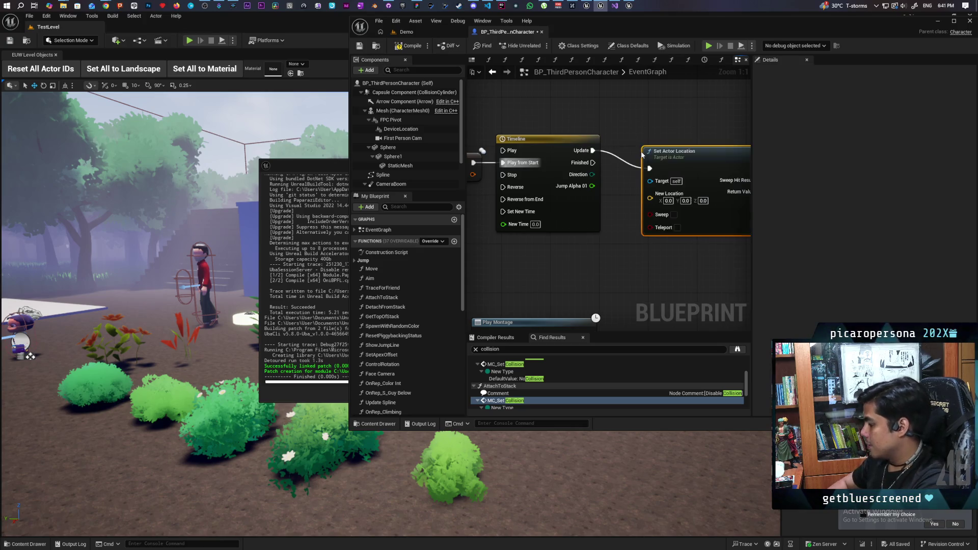
drag(627, 186, 503, 181)
scroll(503, 182, down, 2)
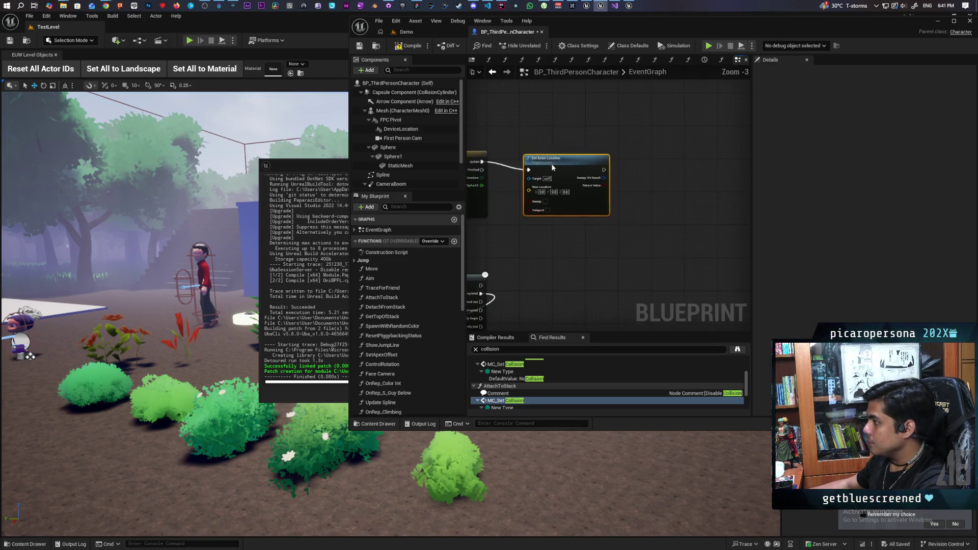
scroll(523, 184, down, 3)
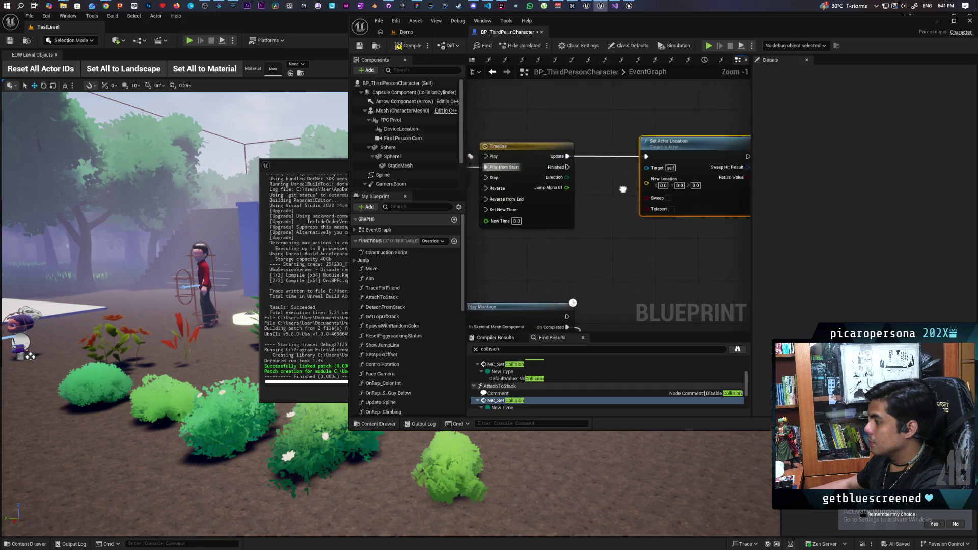
scroll(592, 206, down, 1)
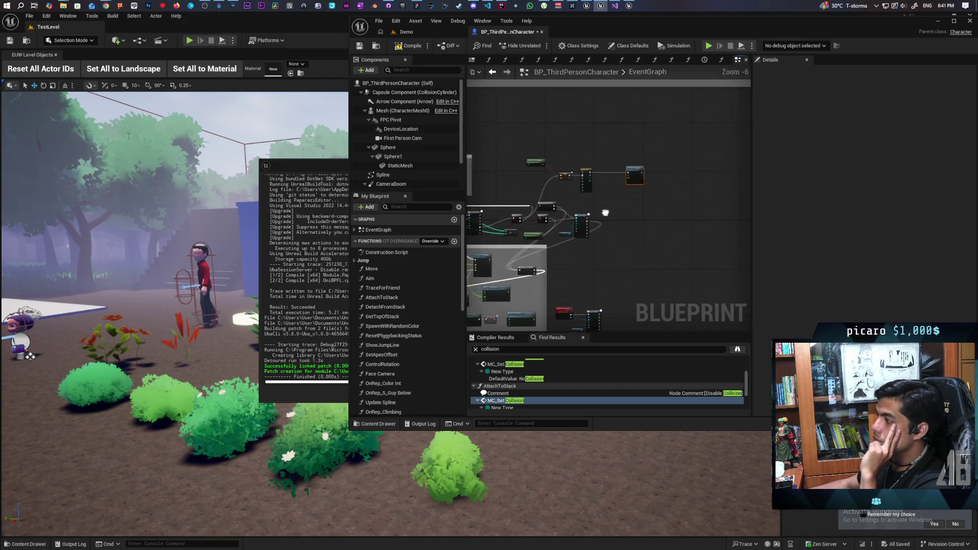
scroll(601, 193, up, 4)
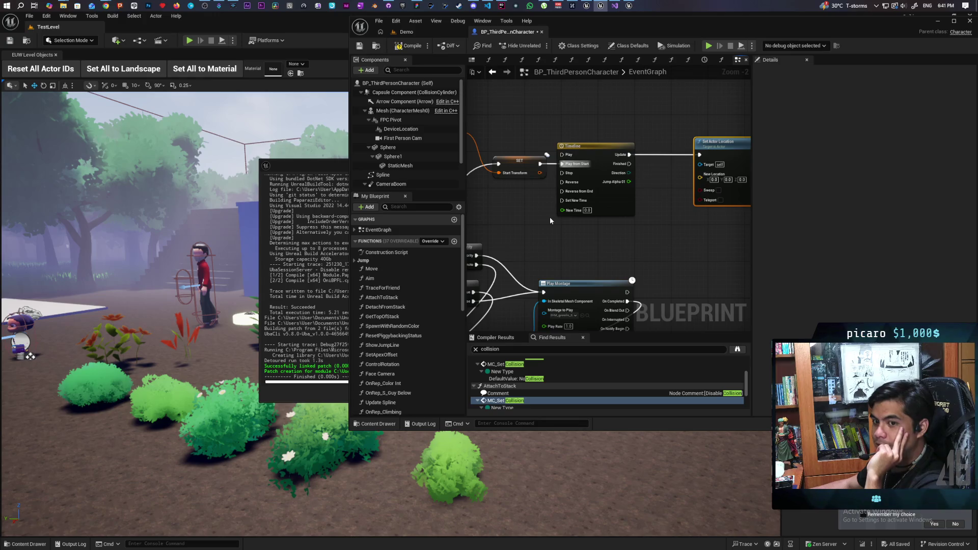
- Add a Set Replicate Movement node via the 'replicate mov' search
mouse_move(549, 220)
mouse_down()
mouse_move(467, 230)
mouse_move(560, 209)
mouse_move(537, 201)
mouse_move(686, 180)
mouse_up()
click(534, 141)
drag(600, 161, 572, 169)
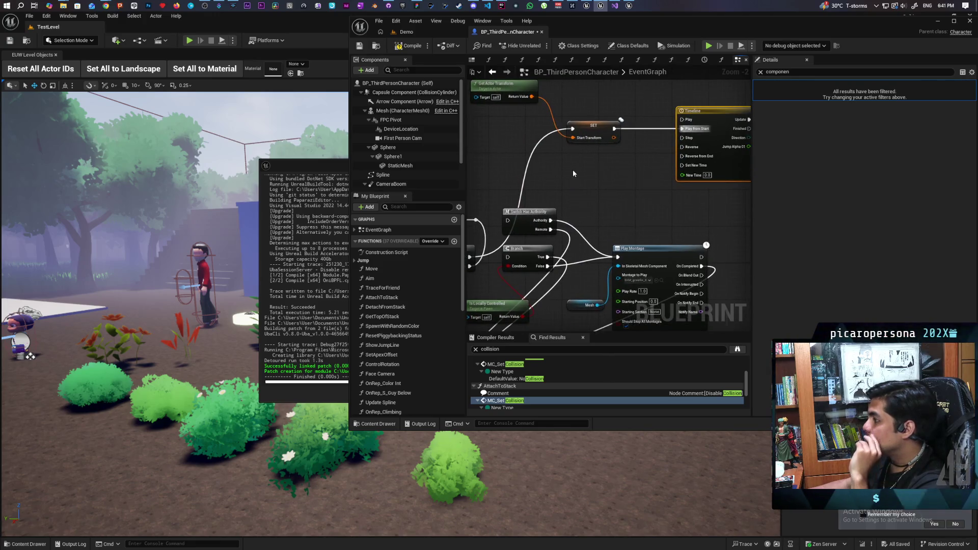
right_click(572, 169)
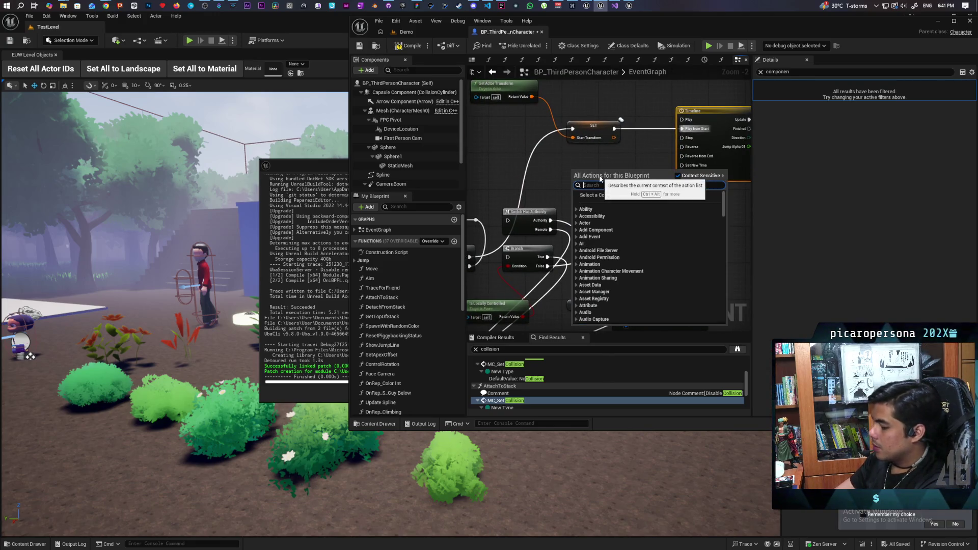
text(disable )
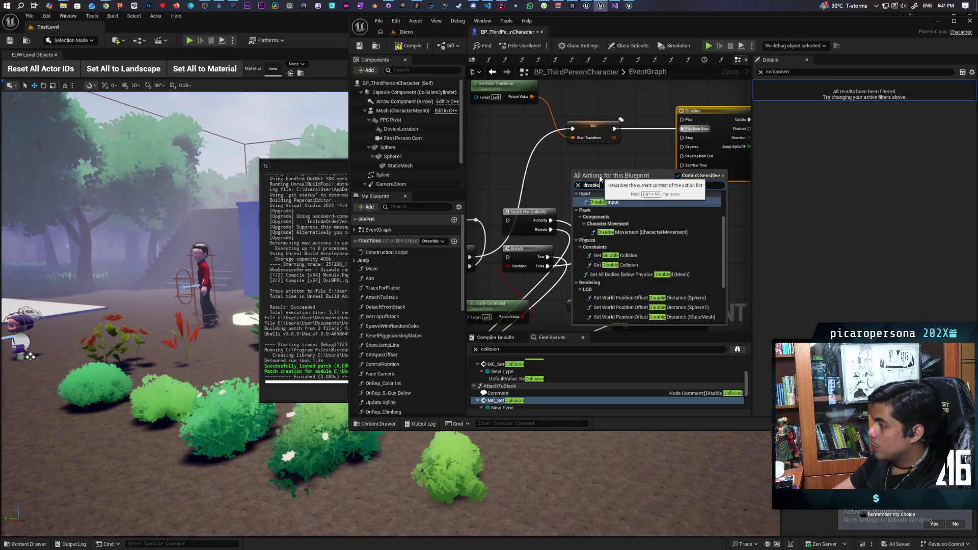
text(replica)
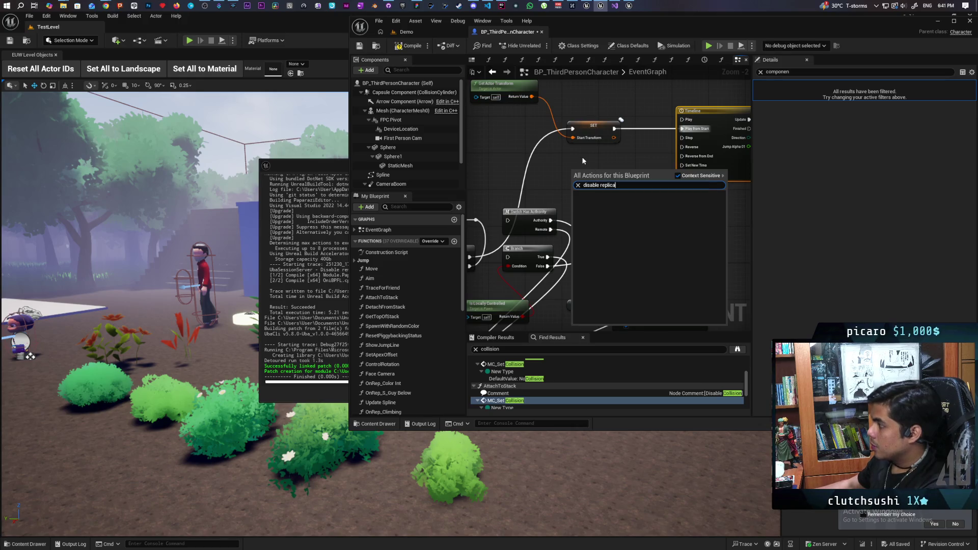
key(Escape)
right_click(594, 181)
text(replicate mov)
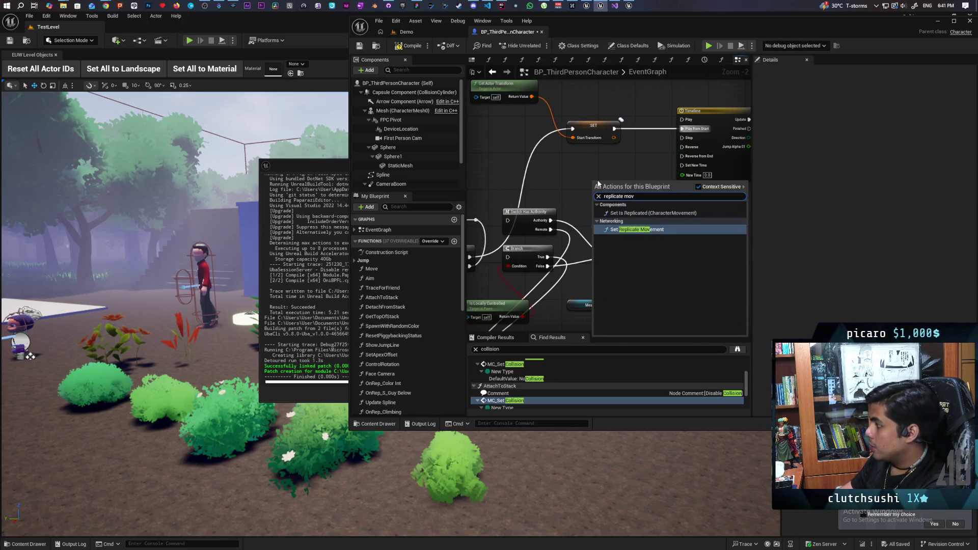
key(Return)
- Wire Set Replicate Movement between SET Start Transform and the Timeline's Play from Start, then save
drag(688, 148, 611, 190)
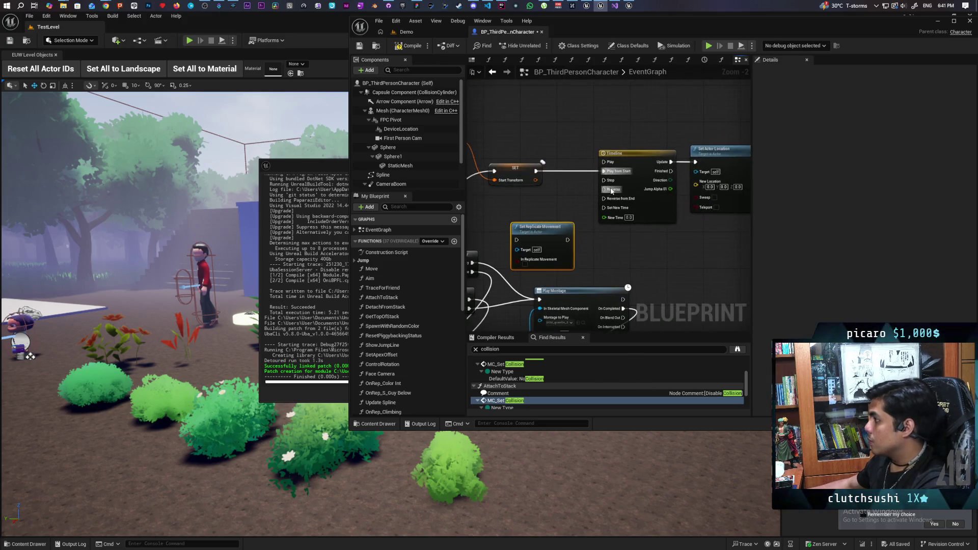
drag(524, 176, 492, 171)
drag(540, 226, 554, 160)
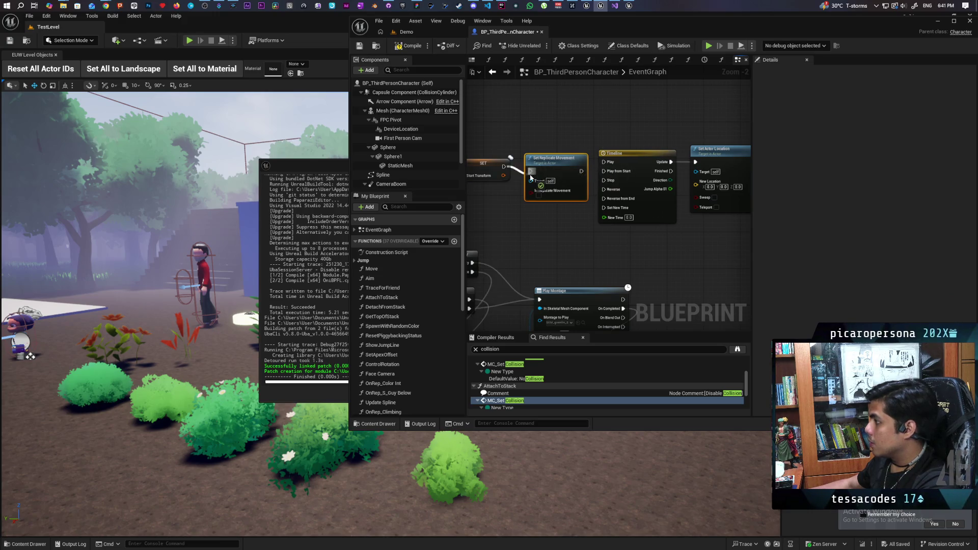
drag(570, 175, 570, 170)
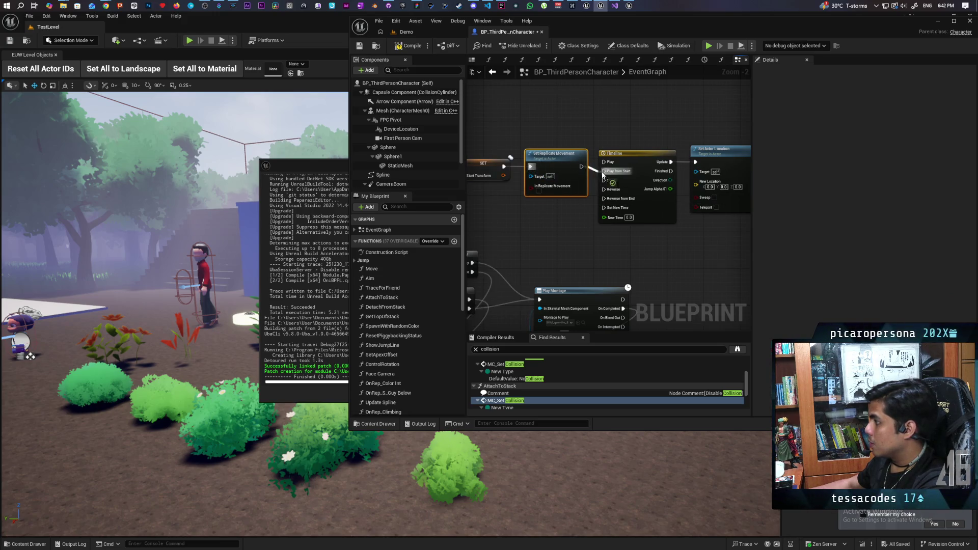
drag(595, 134, 692, 244)
drag(582, 177, 587, 173)
key(ctrl+s)
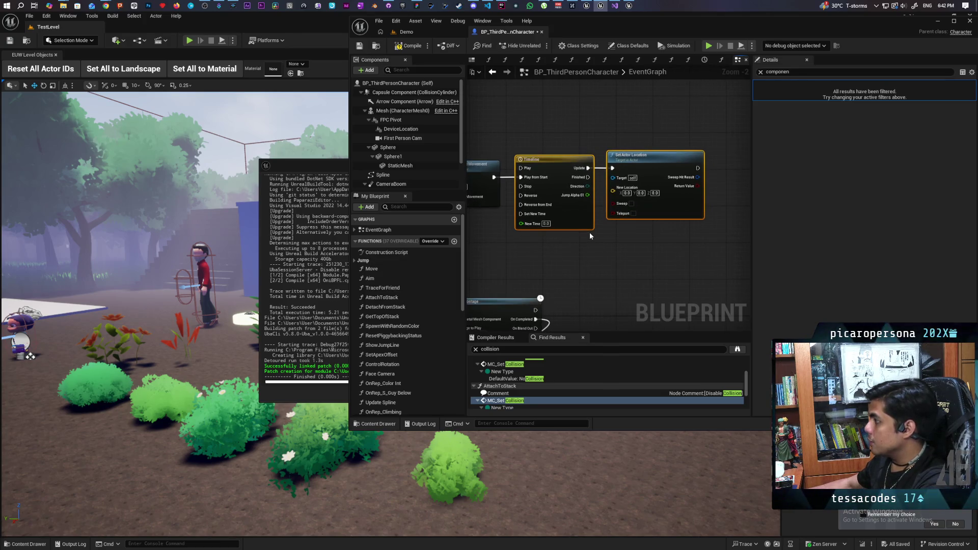
- Shift the Timeline and Set Actor Location nodes left beside Set Replicate Movement
mouse_move(605, 137)
mouse_down()
mouse_move(498, 112)
mouse_move(575, 122)
mouse_move(571, 145)
mouse_move(635, 153)
mouse_move(608, 152)
mouse_up()
mouse_move(613, 138)
mouse_down()
mouse_move(591, 137)
mouse_move(596, 144)
mouse_up()
click(639, 138)
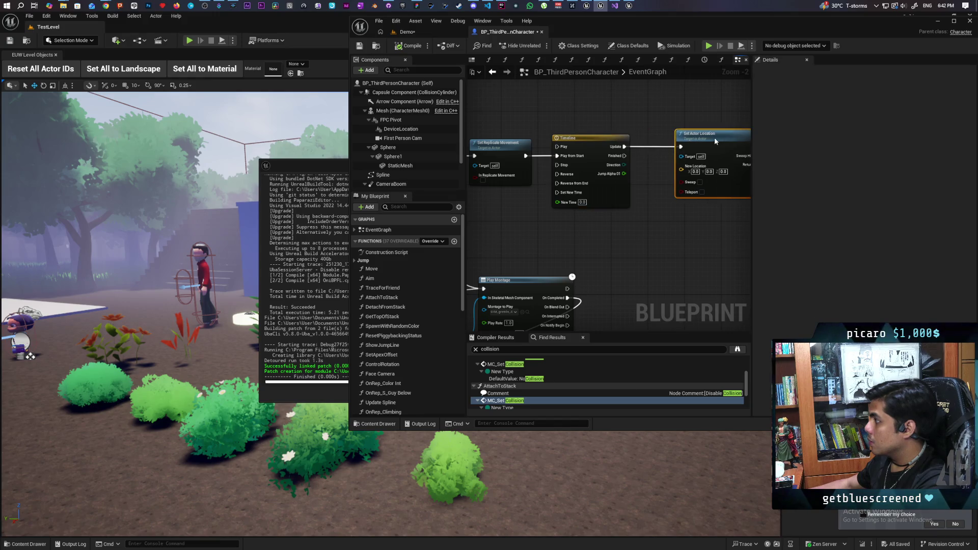
scroll(567, 242, down, 4)
scroll(589, 206, up, 4)
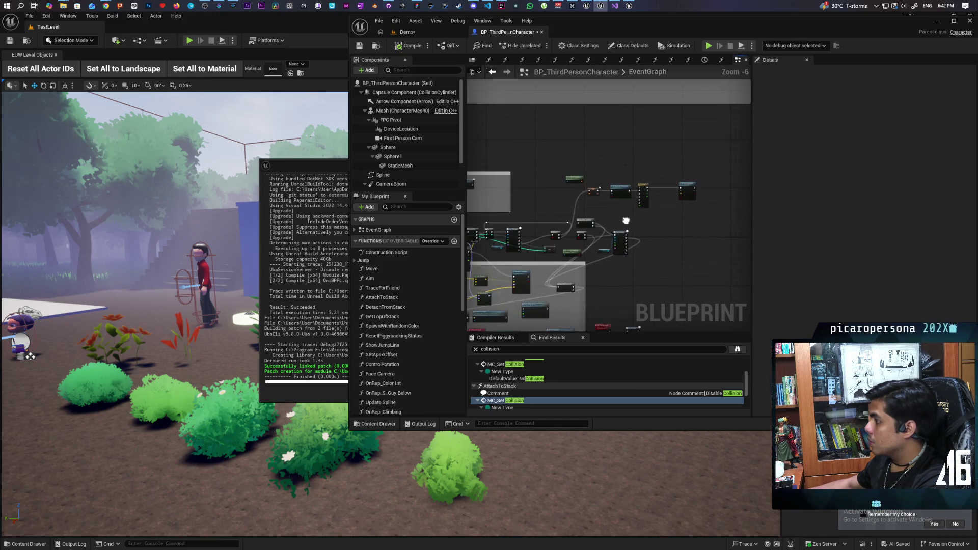
drag(590, 206, 637, 197)
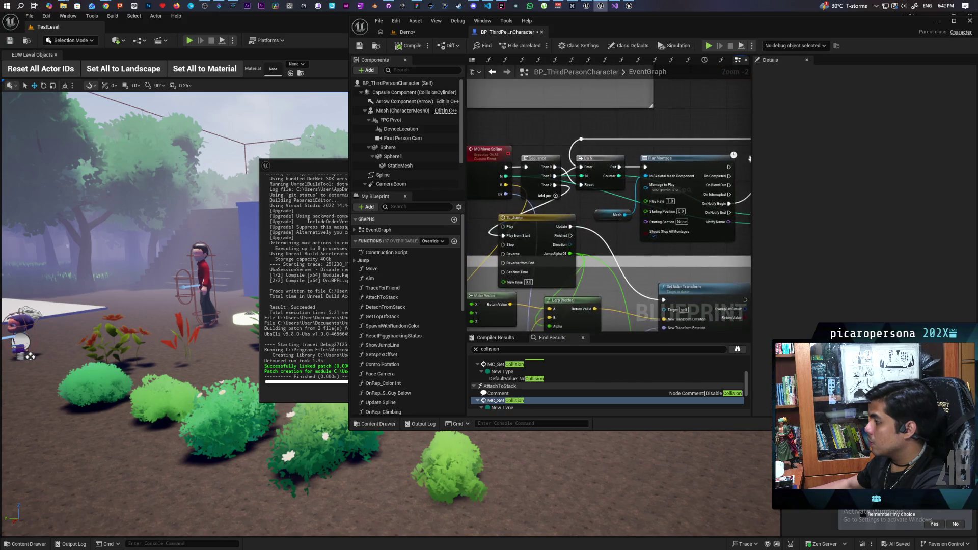
drag(560, 255, 646, 241)
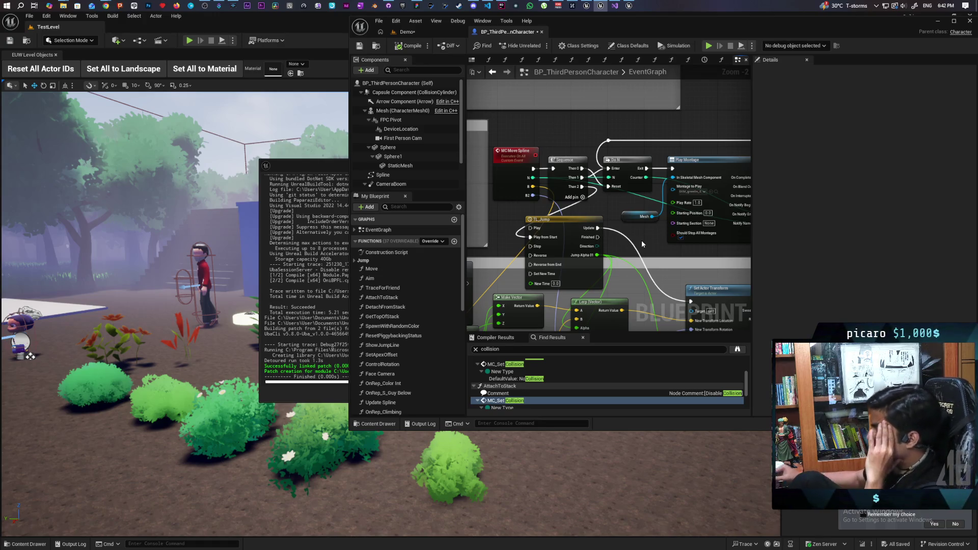
- Maximize the Blueprint editor and widen the graph area
double_click(601, 29)
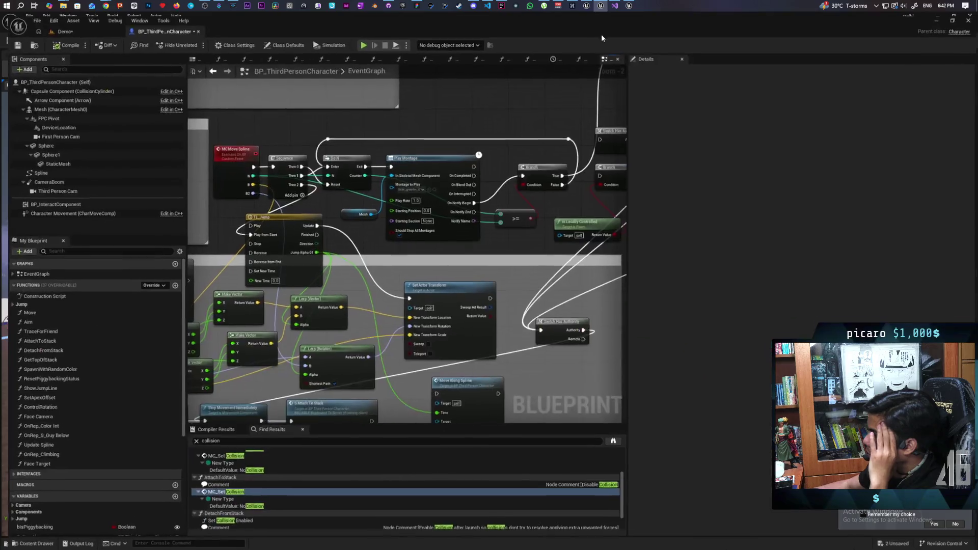
scroll(565, 196, down, 5)
drag(625, 178, 833, 184)
scroll(713, 237, up, 4)
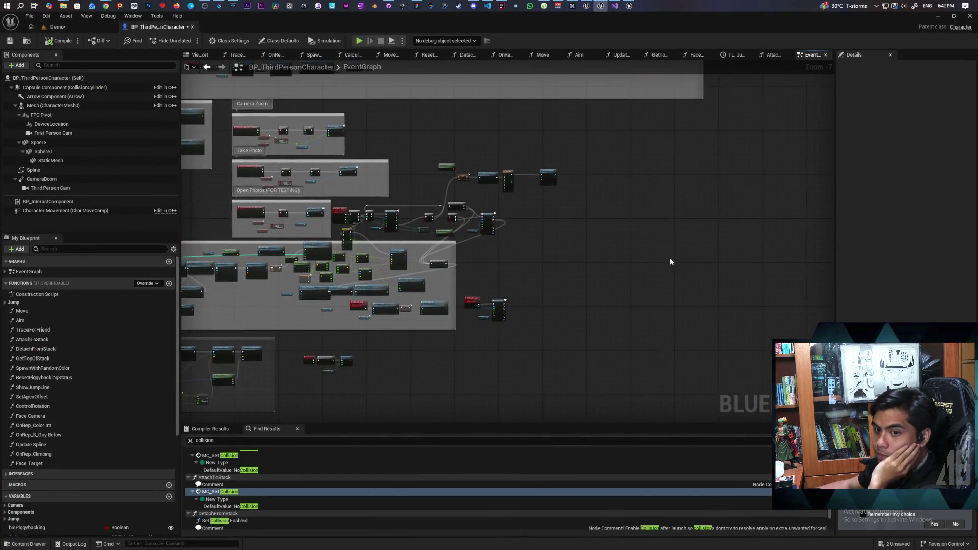
drag(633, 261, 594, 247)
scroll(576, 218, up, 3)
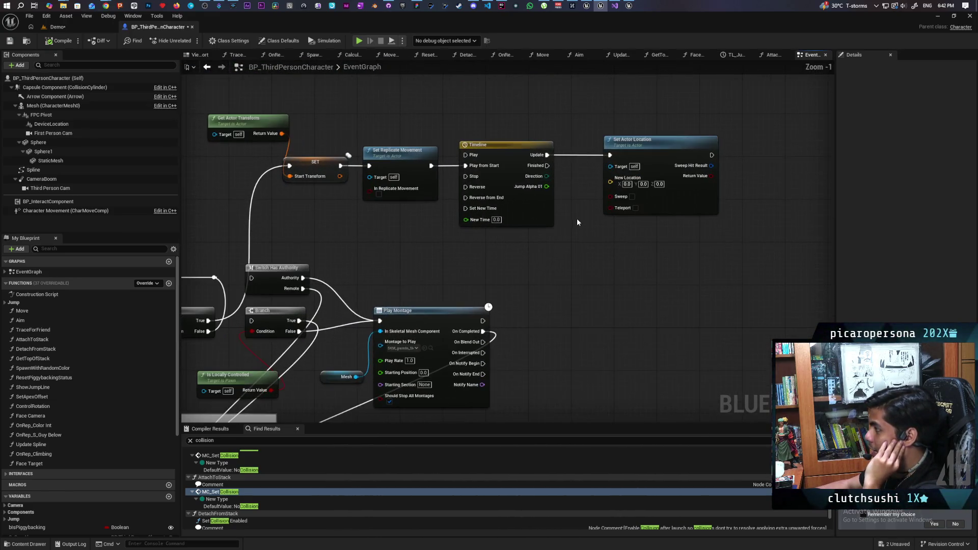
- Feed Set Actor Location's New Location from a Lerp (Vector) with Jump Alpha 01 as Alpha
drag(615, 175, 588, 262)
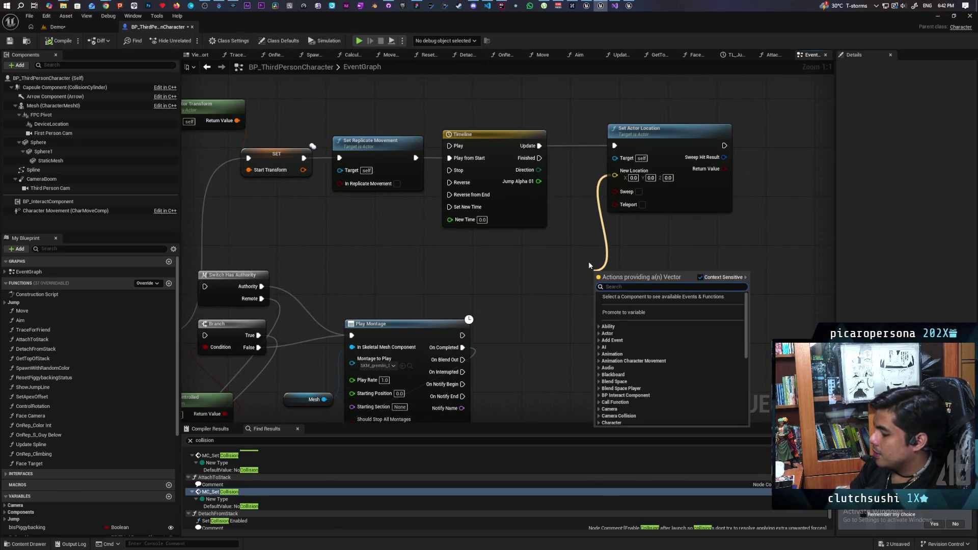
text(lerp)
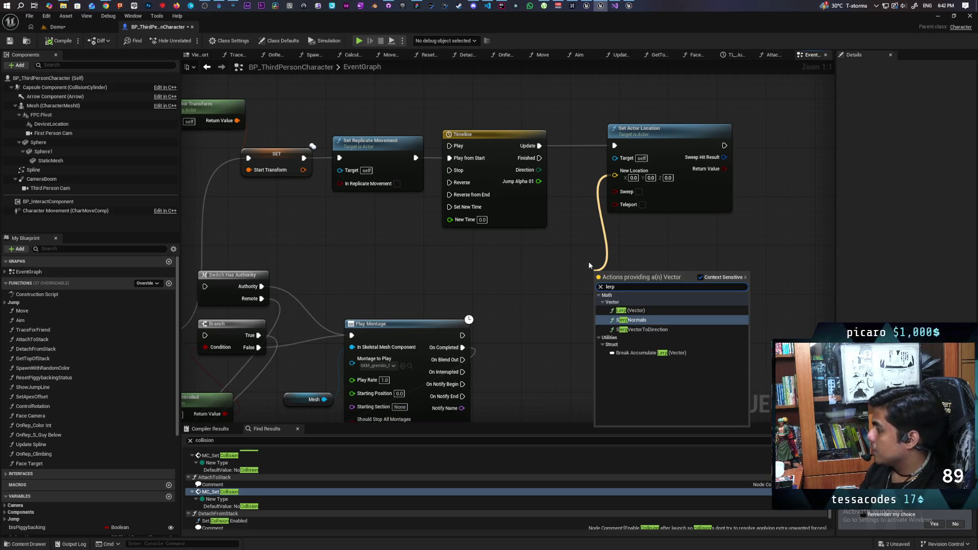
key(Return)
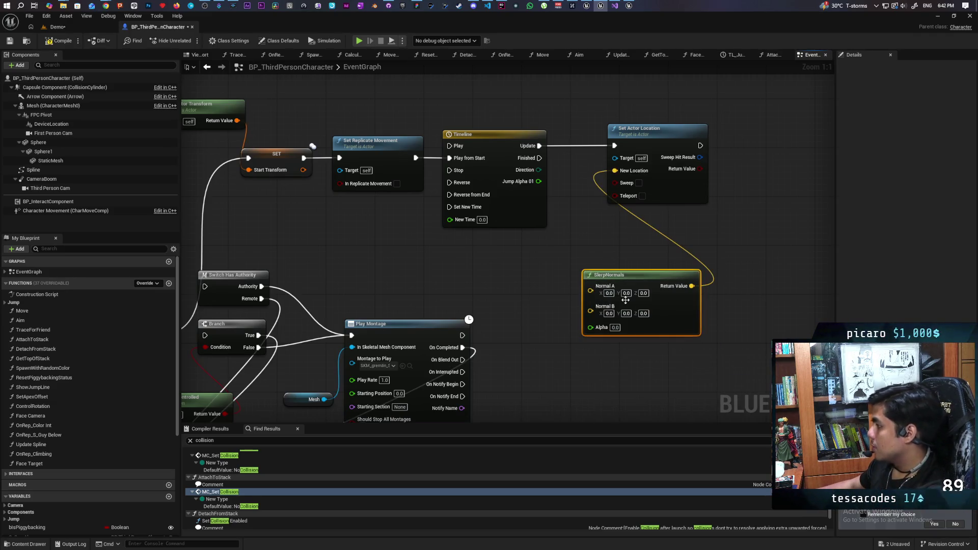
key(Delete)
drag(615, 175, 581, 249)
text(lerp)
key(Return)
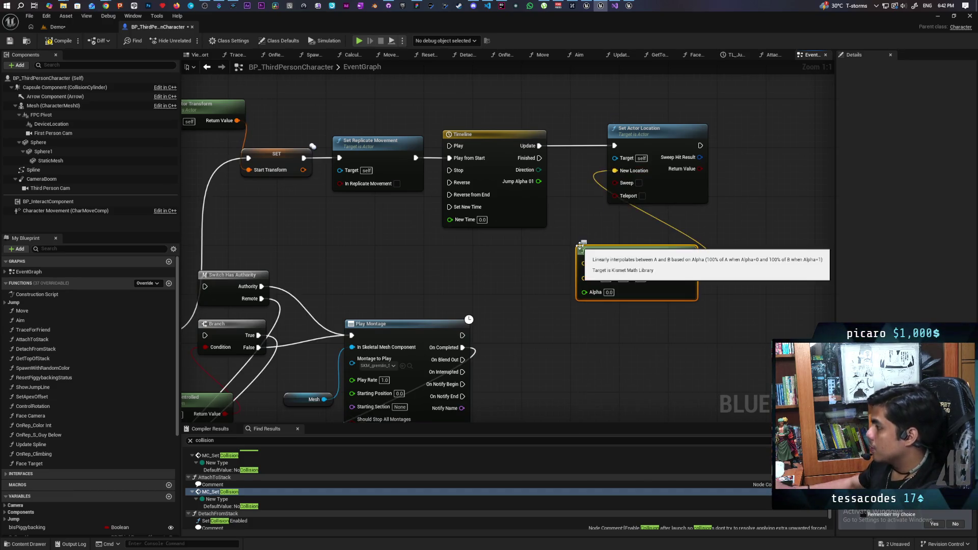
mouse_move(538, 181)
mouse_down()
mouse_move(592, 288)
mouse_move(585, 292)
mouse_up()
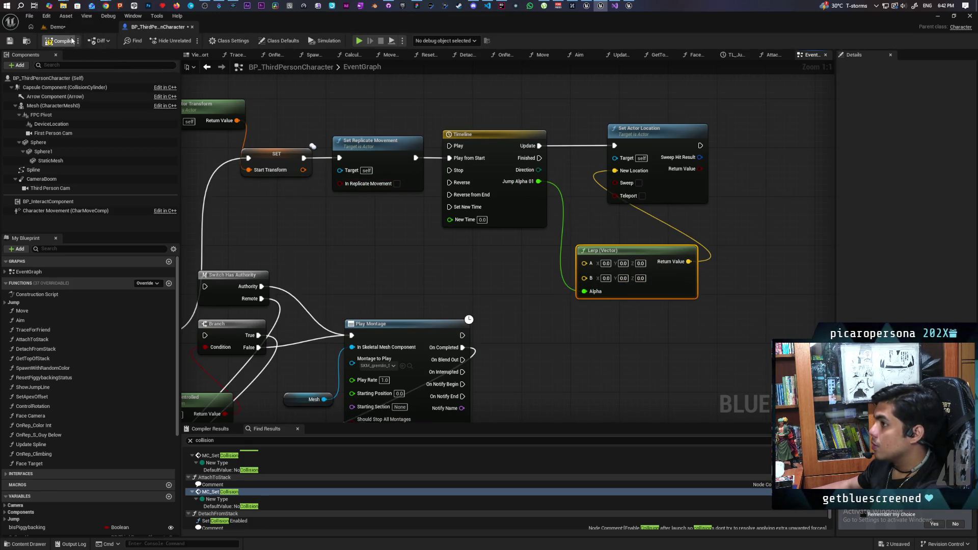
- Add a split Start Transform getter, wire its Location into the Lerp's A, and save
scroll(77, 465, down, 6)
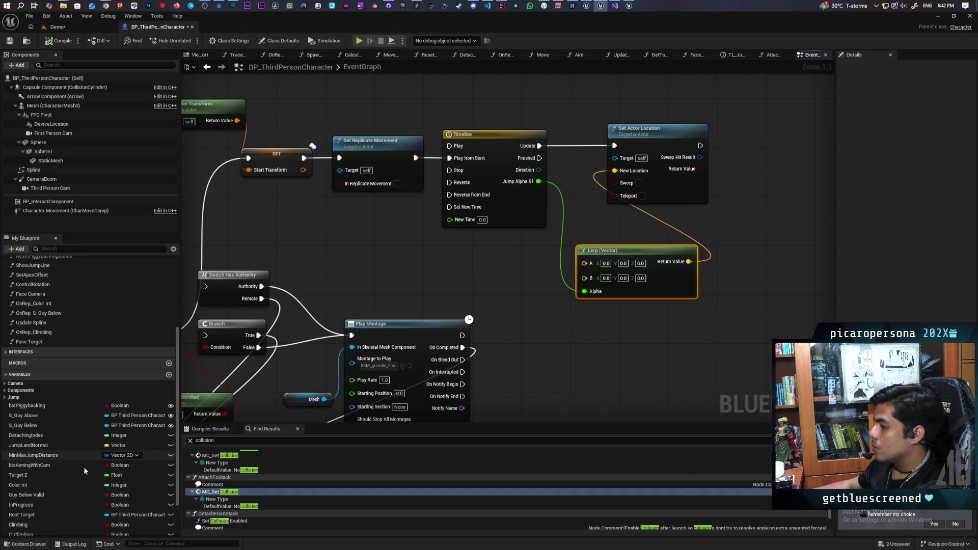
drag(28, 508, 441, 238)
click(485, 254)
right_click(479, 242)
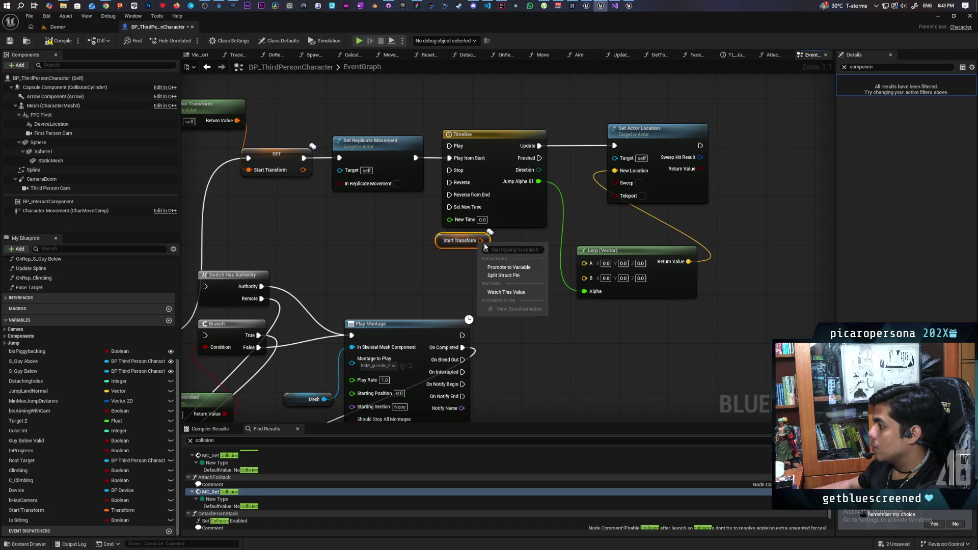
click(510, 275)
drag(500, 240, 584, 261)
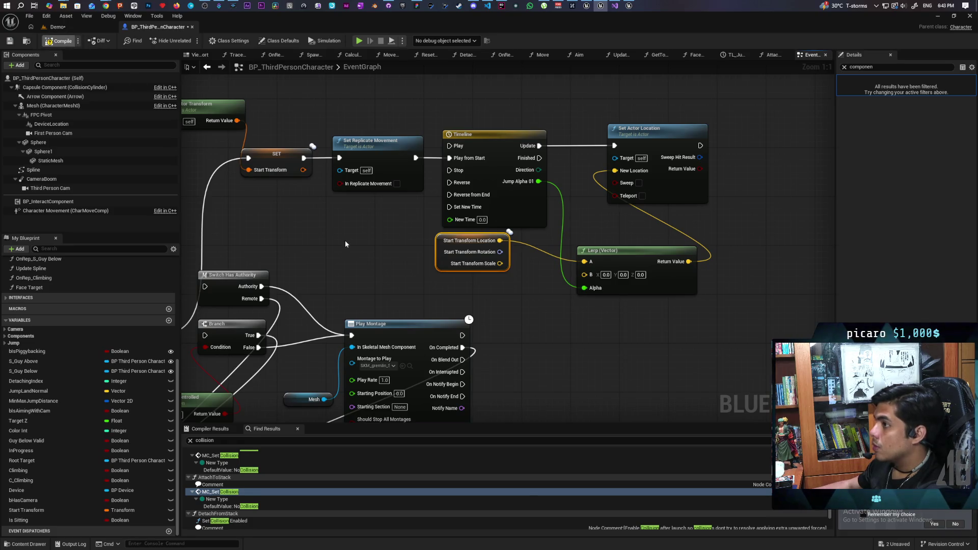
key(ctrl+s)
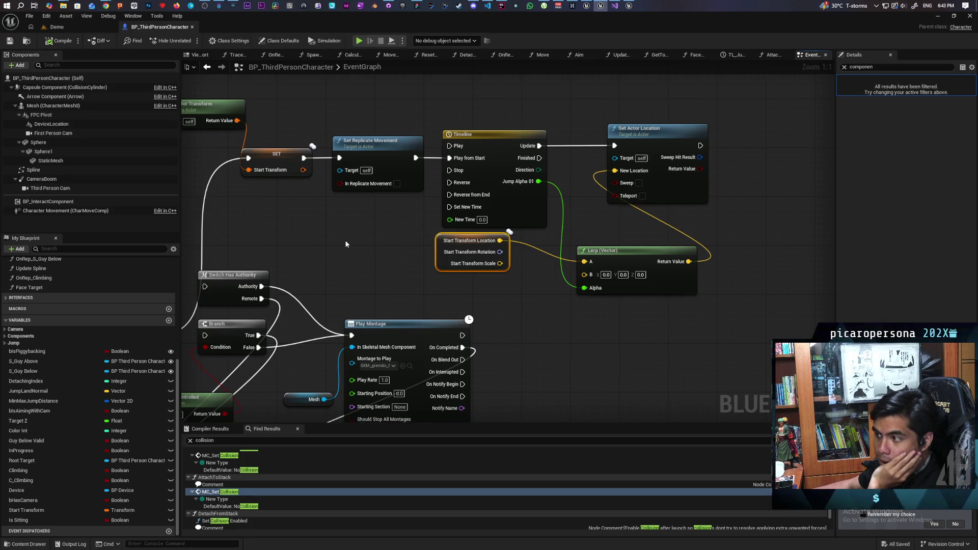
- Inspect the AttachToStack function graph and its Target to Attach input
scroll(358, 233, down, 4)
mouse_move(358, 234)
mouse_down()
mouse_move(563, 210)
mouse_move(682, 152)
mouse_move(660, 195)
mouse_up()
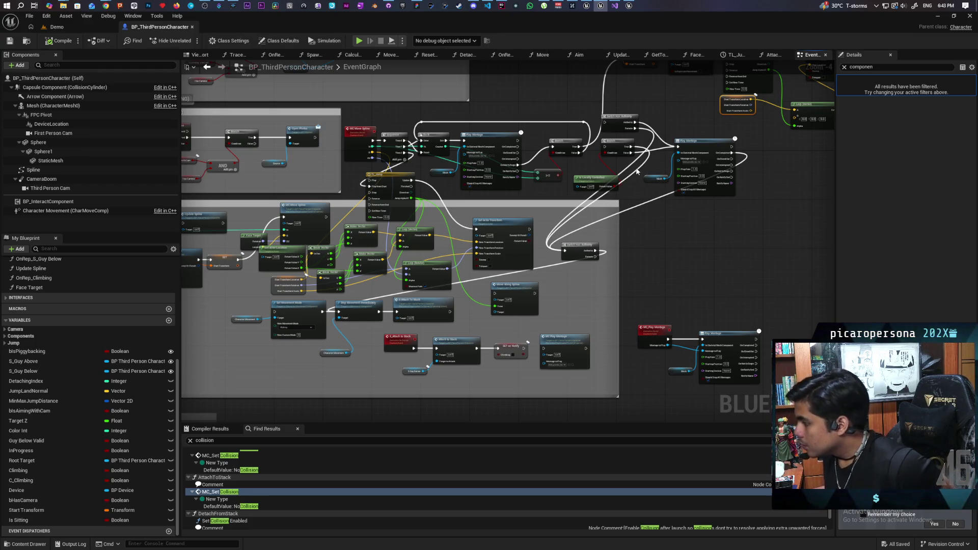
scroll(539, 318, up, 3)
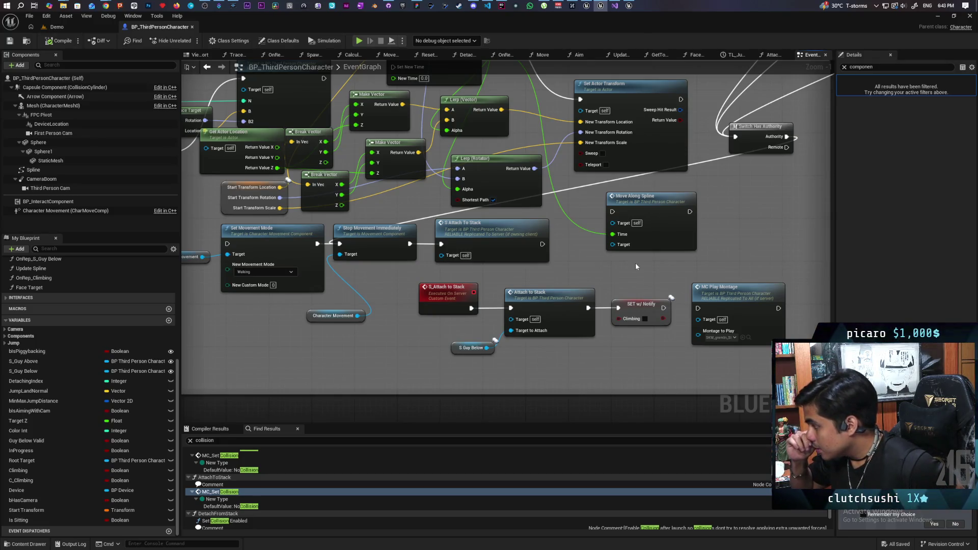
double_click(553, 305)
scroll(585, 270, up, 9)
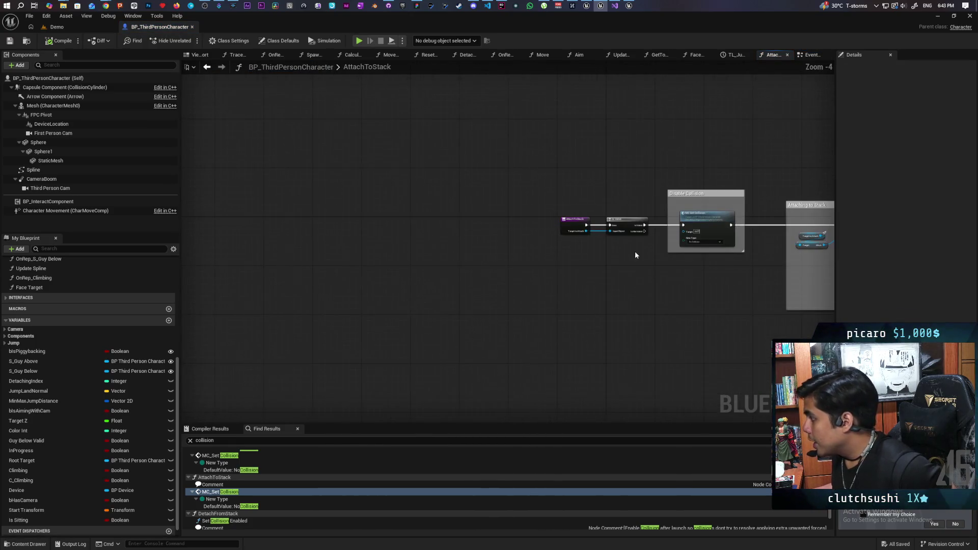
drag(538, 247, 524, 198)
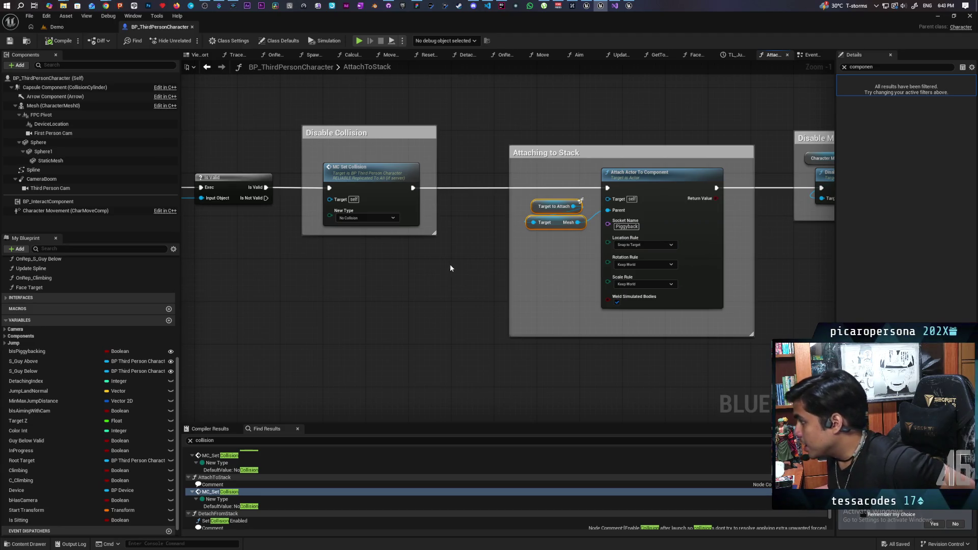
drag(213, 121, 325, 120)
- Back in the EventGraph, show the S_Guy Below getter's variable properties, including RepNotify
click(207, 68)
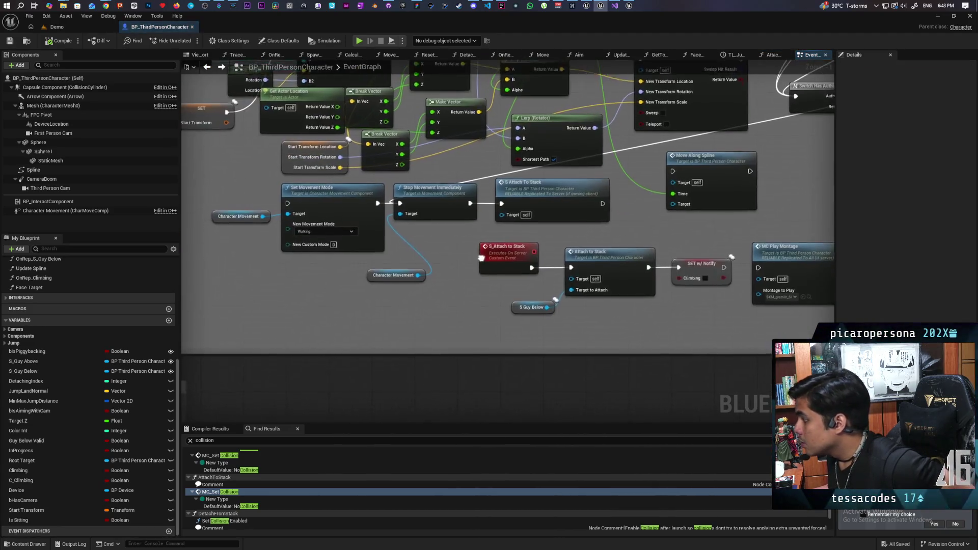
click(515, 304)
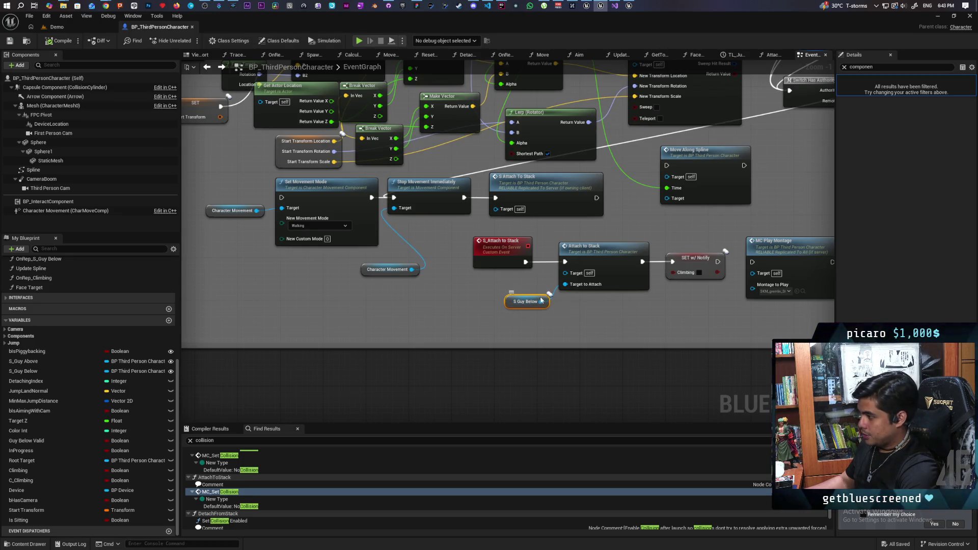
click(844, 68)
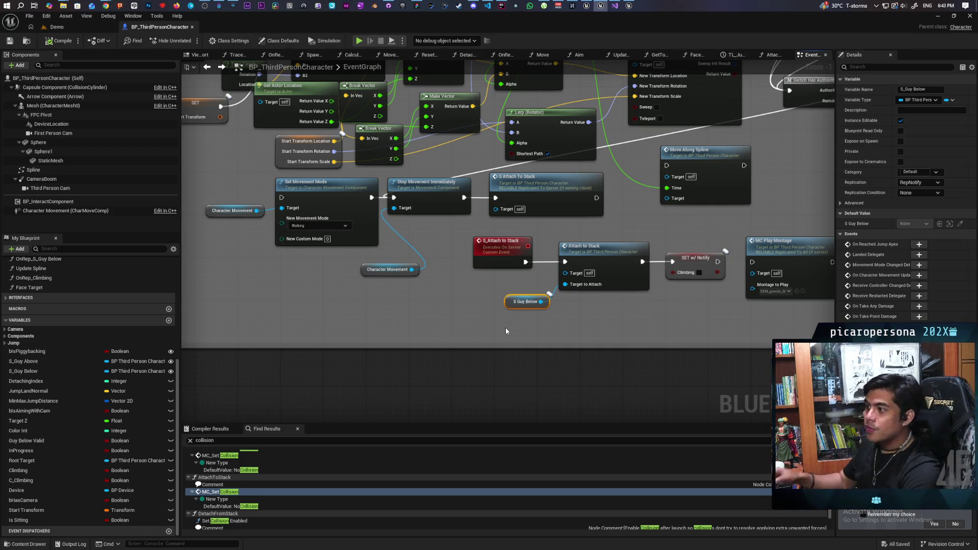
scroll(493, 261, down, 5)
scroll(497, 295, up, 1)
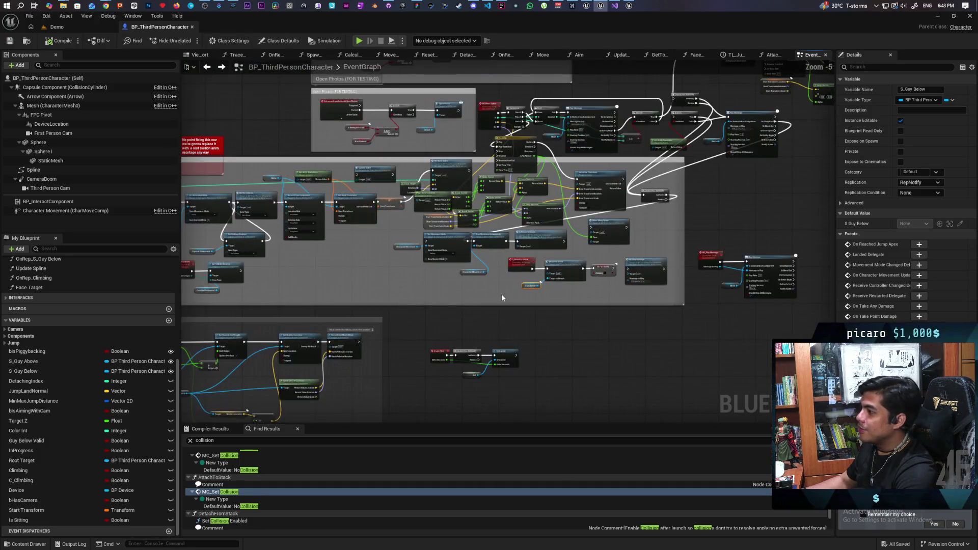
drag(500, 294, 551, 364)
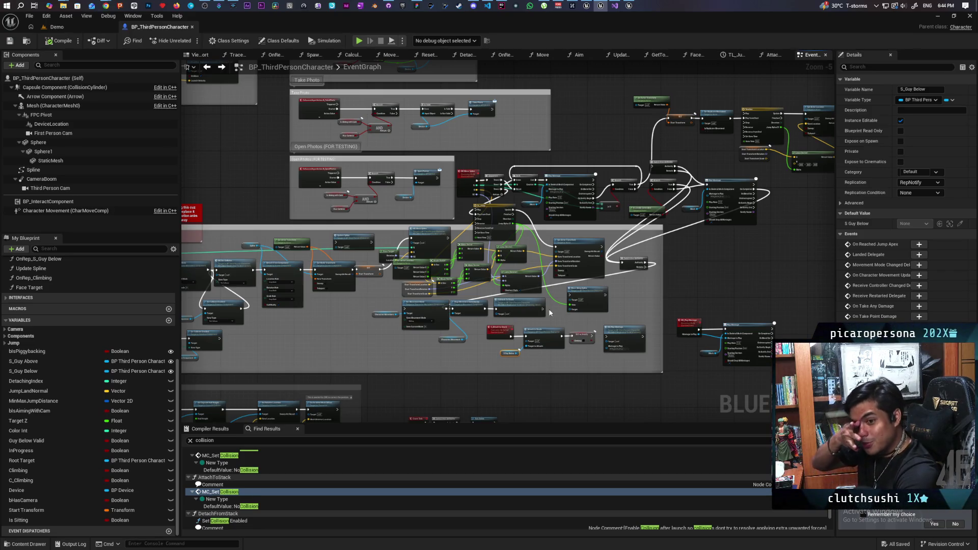
drag(688, 309, 724, 303)
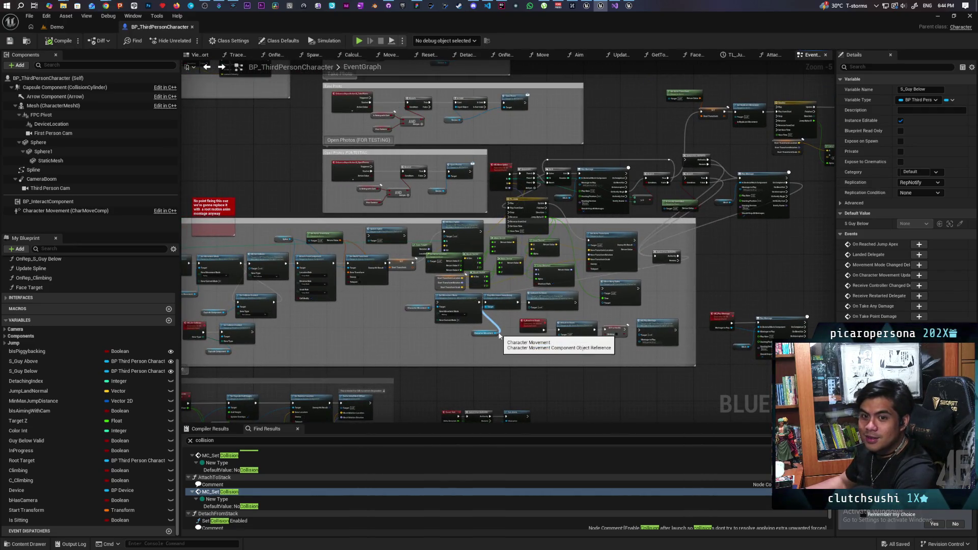
scroll(499, 336, up, 6)
drag(511, 342, 478, 335)
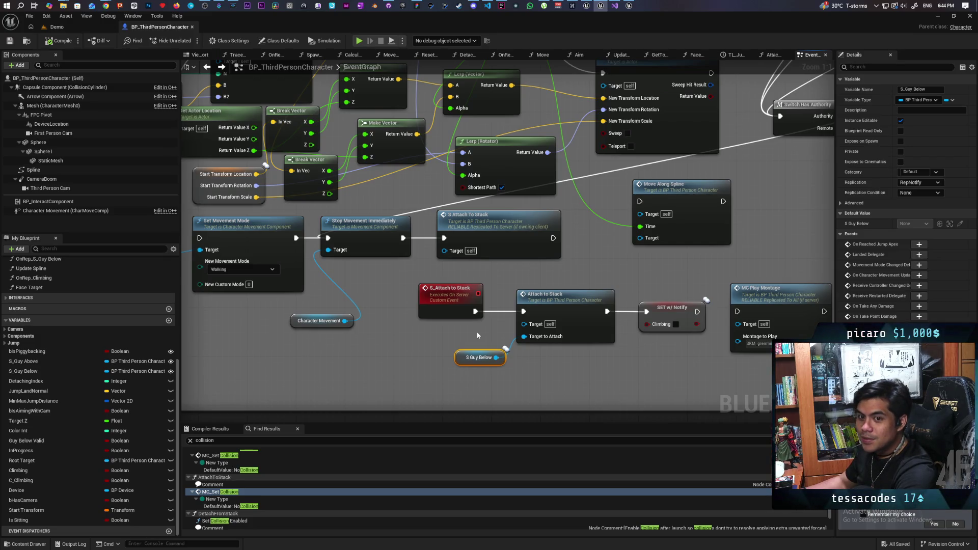
mouse_move(477, 335)
mouse_down()
mouse_move(446, 313)
mouse_move(488, 309)
mouse_move(481, 291)
mouse_move(451, 292)
mouse_move(558, 347)
mouse_up()
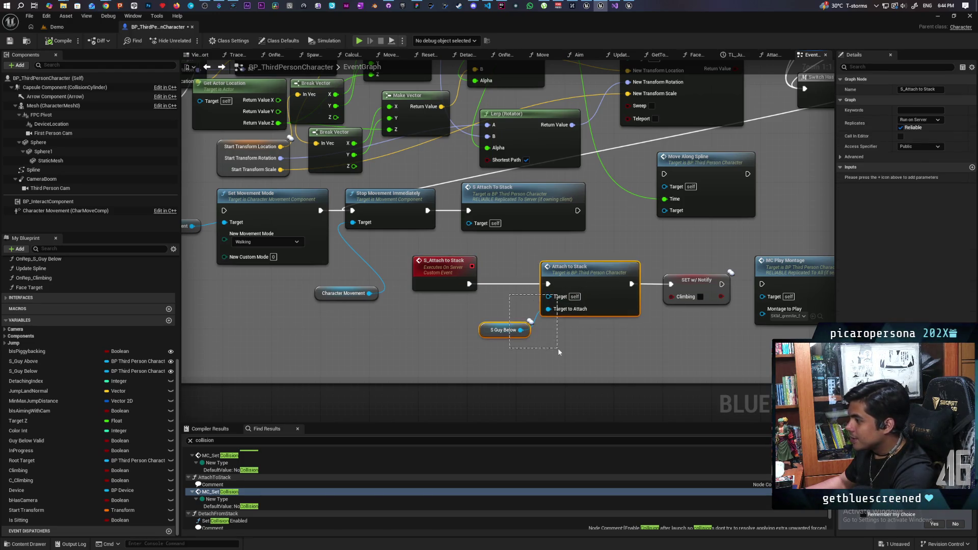
- Shift Attach to Stack and its S Guy Below getter left, then save the blueprint
drag(602, 274, 563, 275)
click(545, 334)
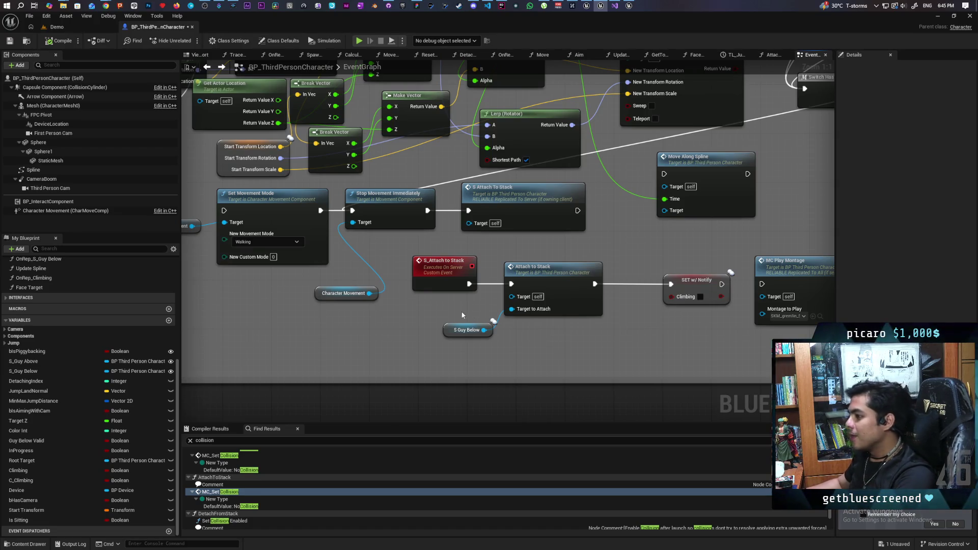
key(ctrl+s)
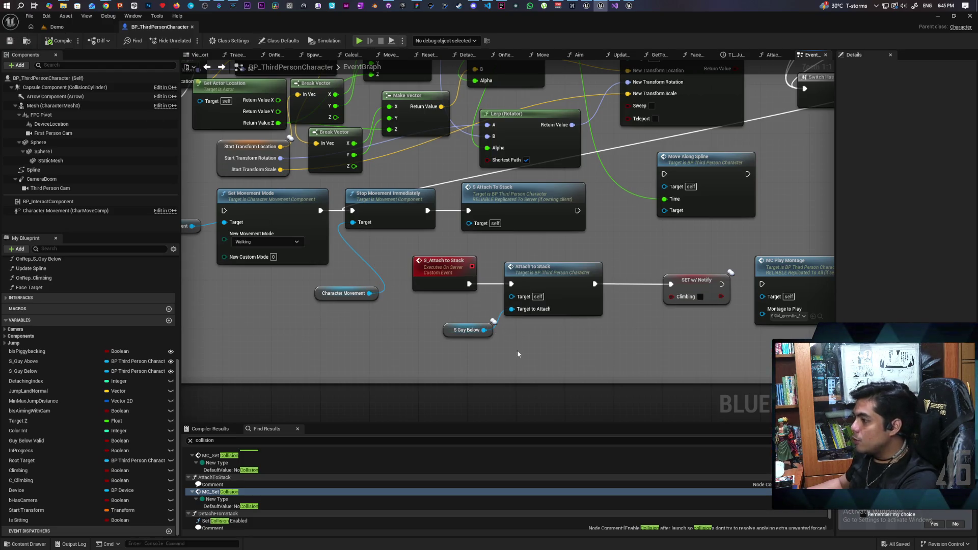
- Nudge the S Guy Below getter and Attach to Stack node further left beside S_Attach to Stack
drag(511, 392, 433, 372)
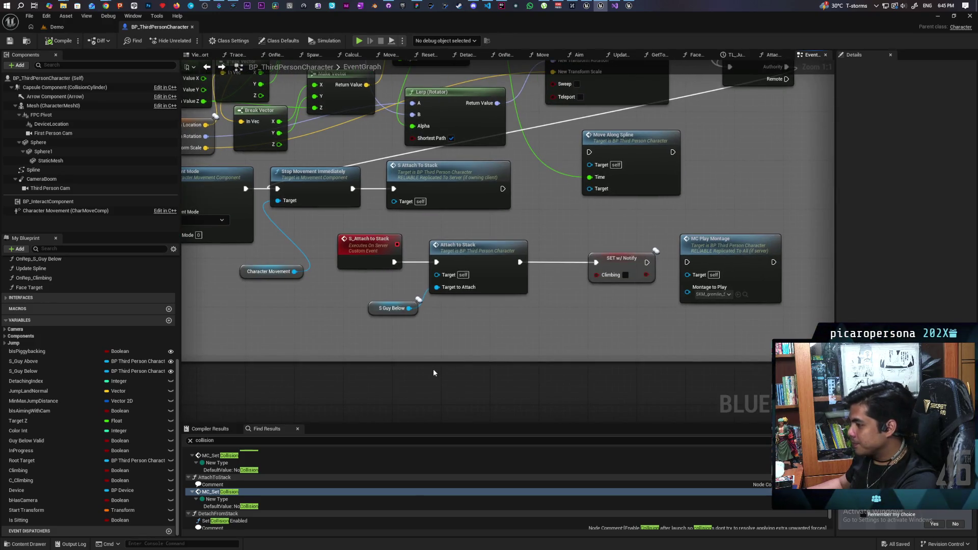
mouse_move(397, 323)
mouse_down()
mouse_move(449, 285)
mouse_move(445, 296)
mouse_up()
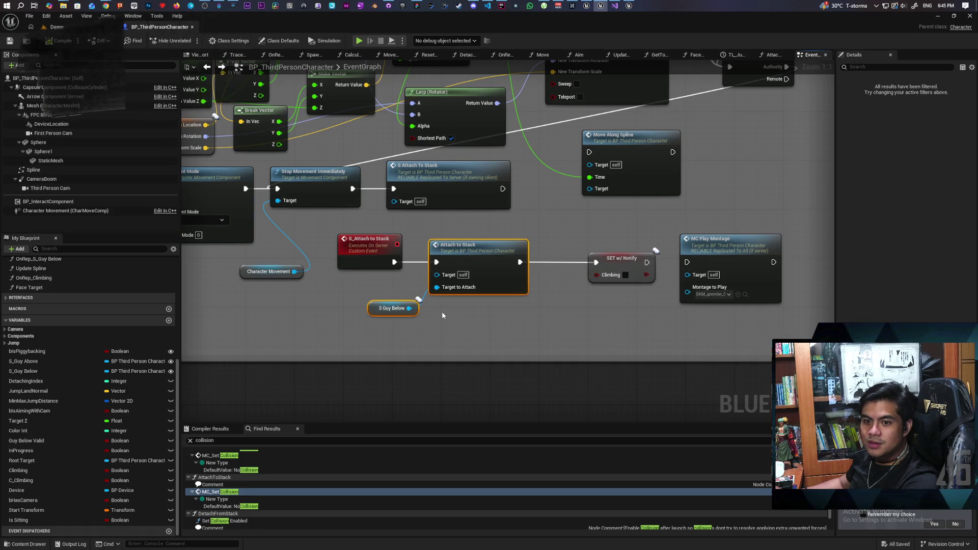
mouse_move(441, 311)
mouse_down()
mouse_move(404, 329)
mouse_move(297, 328)
mouse_move(405, 311)
mouse_up()
drag(507, 323, 334, 325)
mouse_move(575, 326)
mouse_down()
mouse_move(369, 320)
mouse_move(633, 320)
mouse_up()
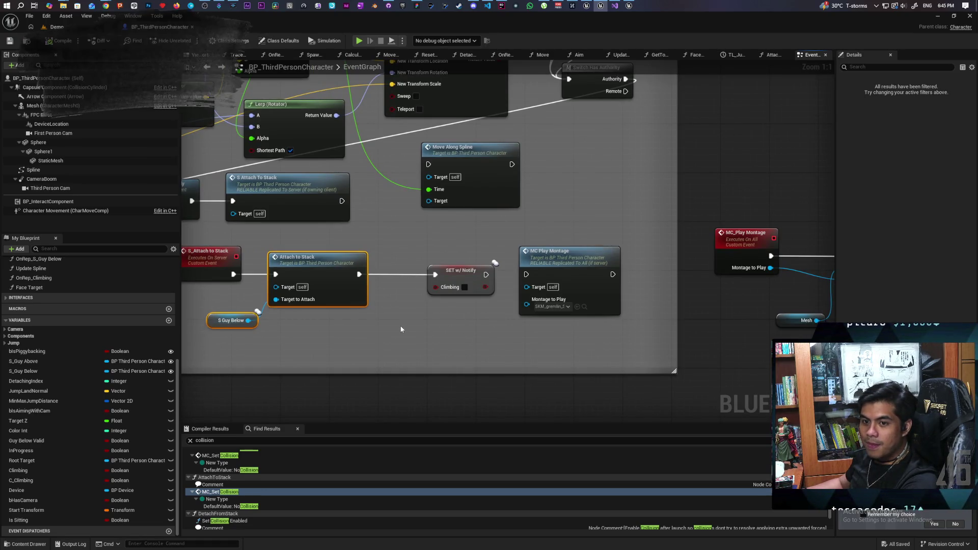
drag(400, 326, 509, 326)
drag(403, 324, 465, 327)
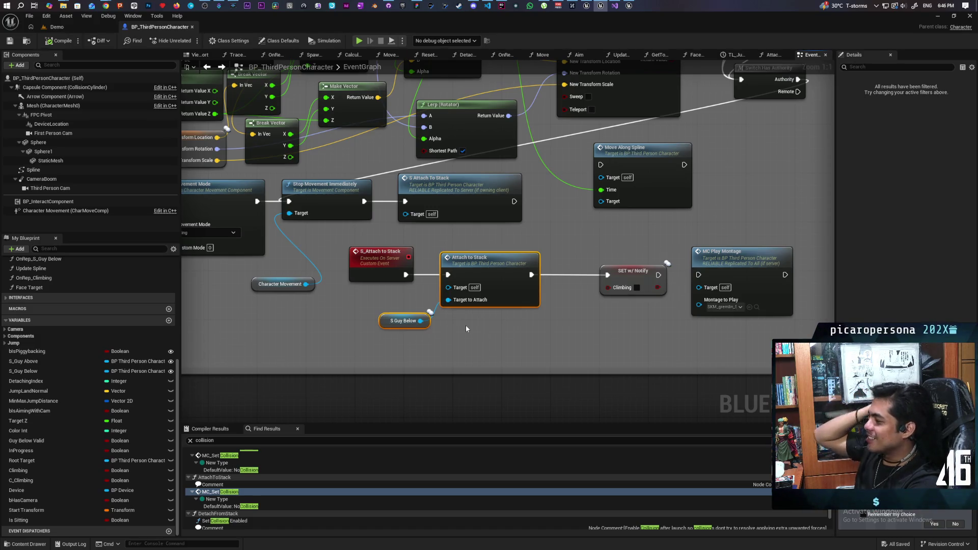
scroll(435, 336, up, 1)
mouse_move(389, 323)
mouse_down()
mouse_move(370, 325)
mouse_move(503, 346)
mouse_up()
click(383, 324)
click(485, 342)
scroll(550, 317, down, 5)
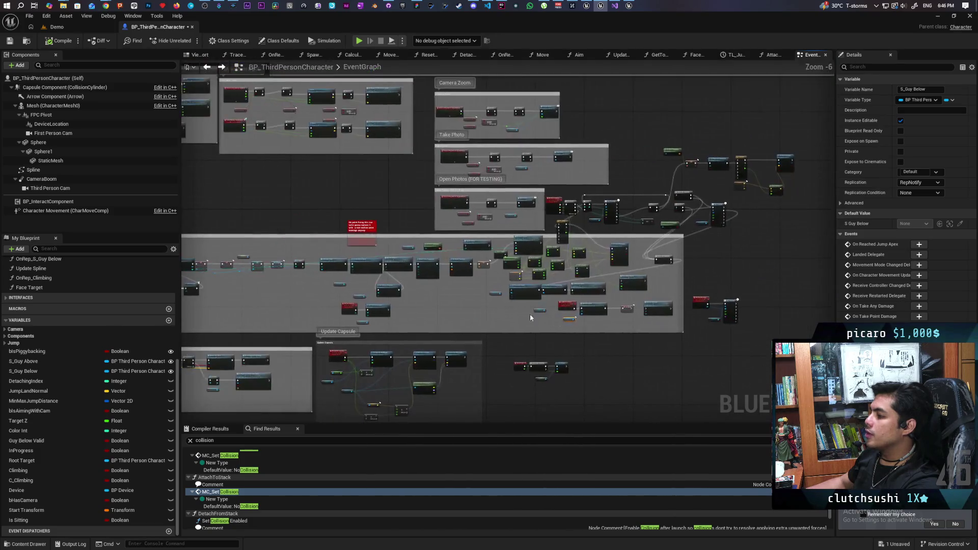
- Pull a new connection from SET w/ Notify's S Guy Below output into empty graph space
scroll(593, 288, up, 5)
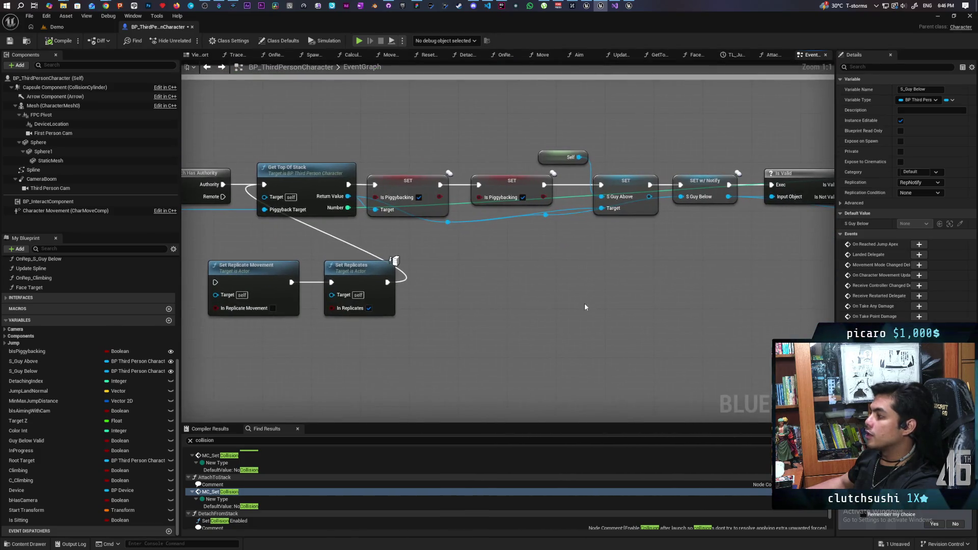
click(705, 181)
mouse_move(703, 239)
mouse_down()
mouse_move(617, 263)
mouse_move(552, 309)
mouse_up()
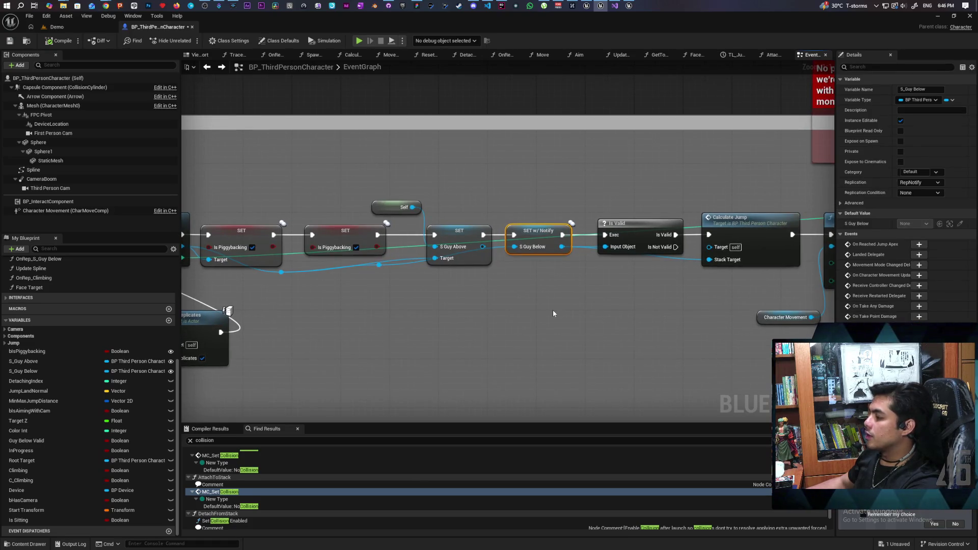
mouse_move(570, 307)
mouse_down()
mouse_move(600, 296)
mouse_move(500, 299)
mouse_move(611, 290)
mouse_move(581, 290)
mouse_up()
drag(525, 239, 500, 303)
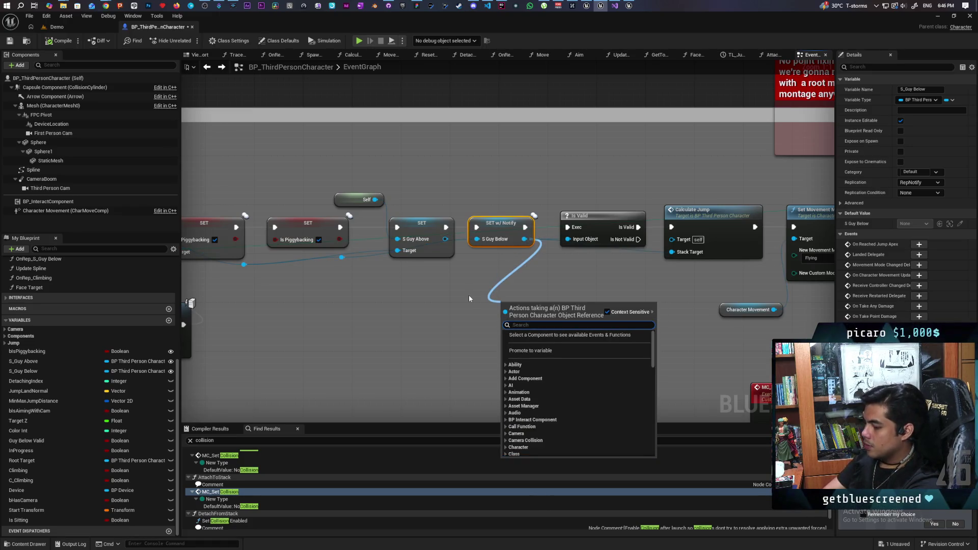
- Add a Get Mesh node for S Guy Below and a Get Socket Location node from its Mesh
text(get)
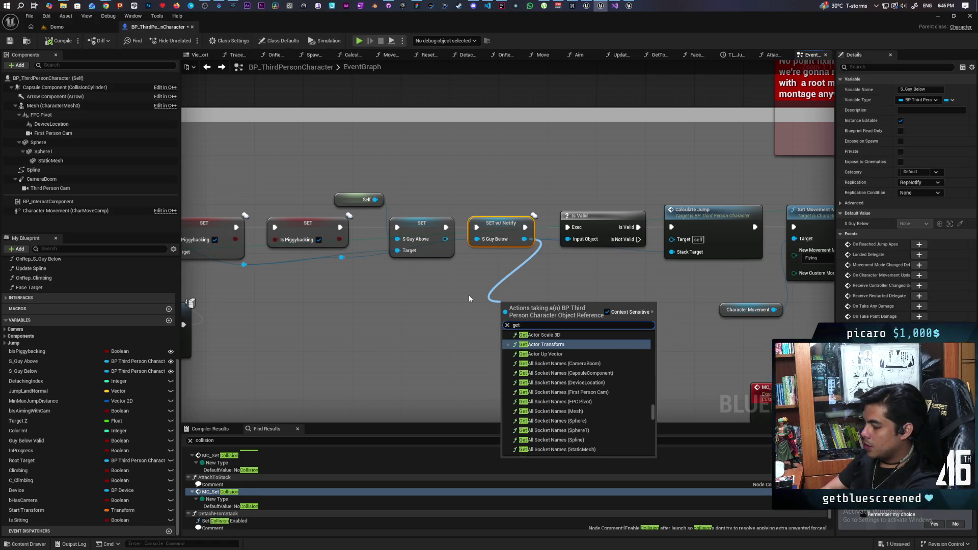
text( mesh)
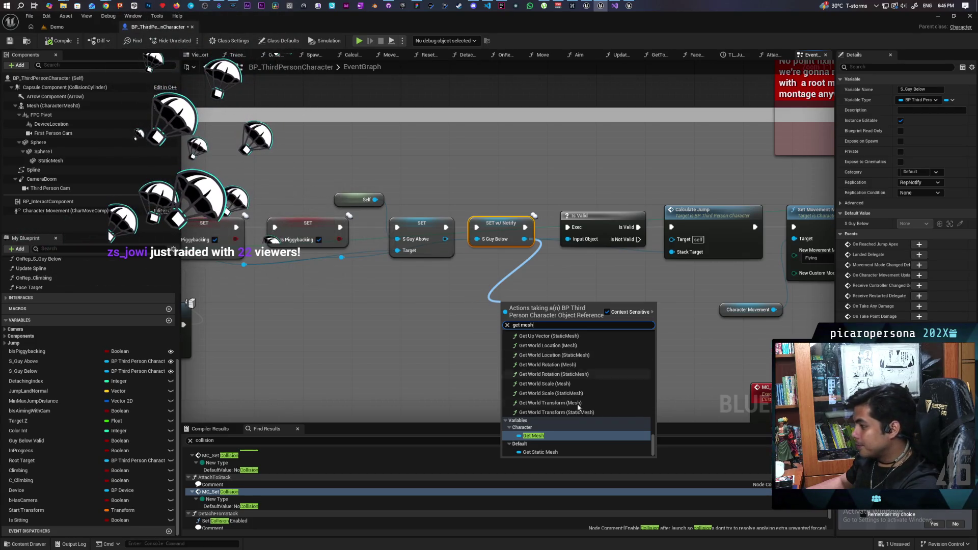
click(537, 434)
mouse_move(533, 300)
mouse_down()
mouse_move(486, 297)
mouse_move(505, 327)
mouse_up()
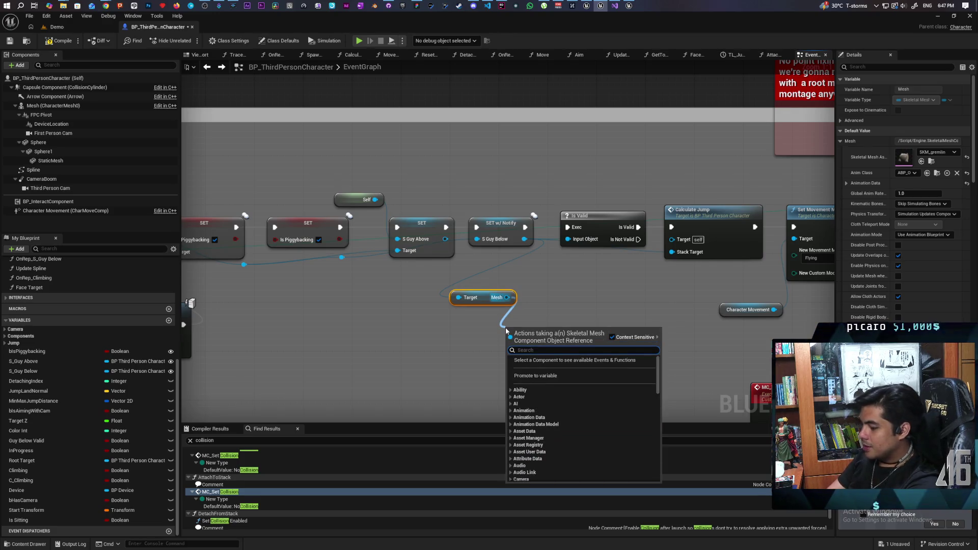
text(get sock)
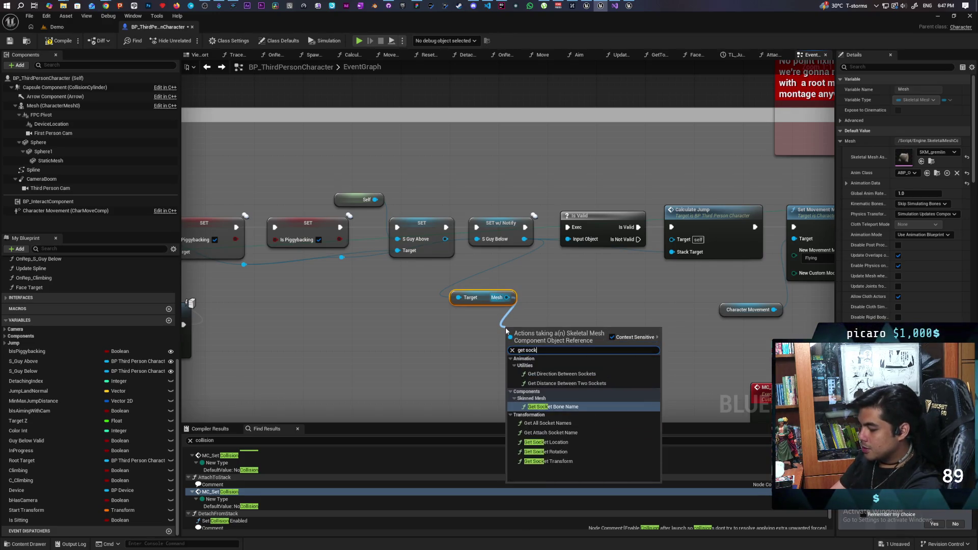
text(et lo)
key(Return)
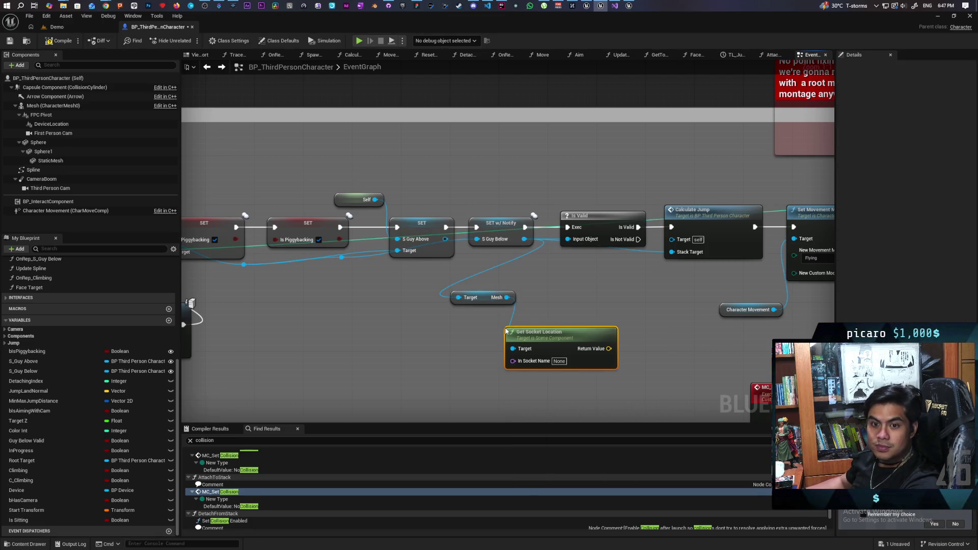
drag(506, 331, 445, 313)
- Set In Socket Name to Piggyback, tuck the nodes together, and save the blueprint
click(499, 342)
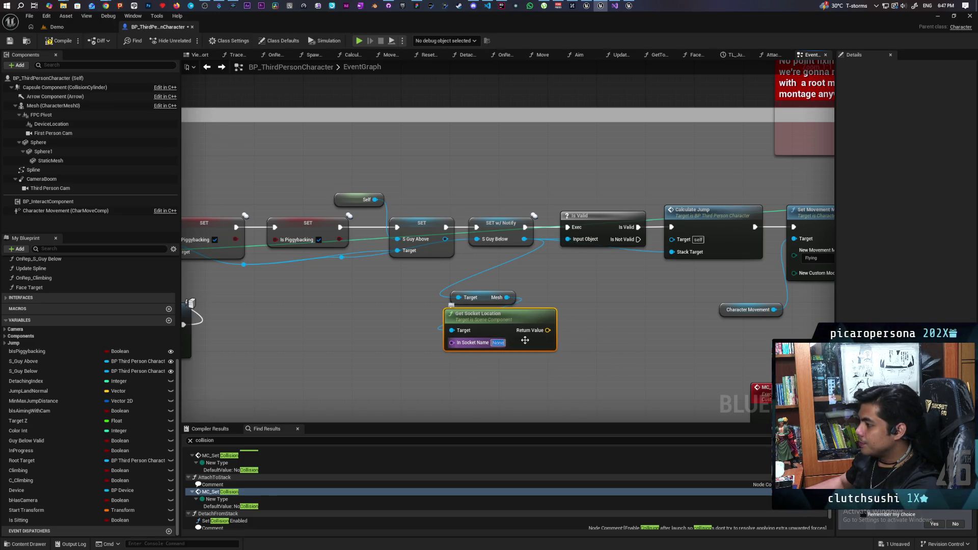
text(Piggyback)
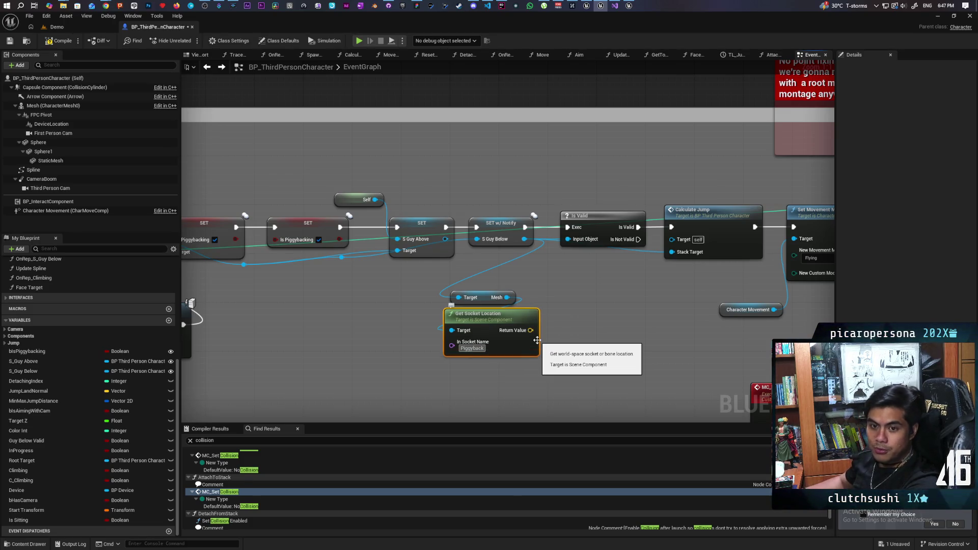
click(575, 354)
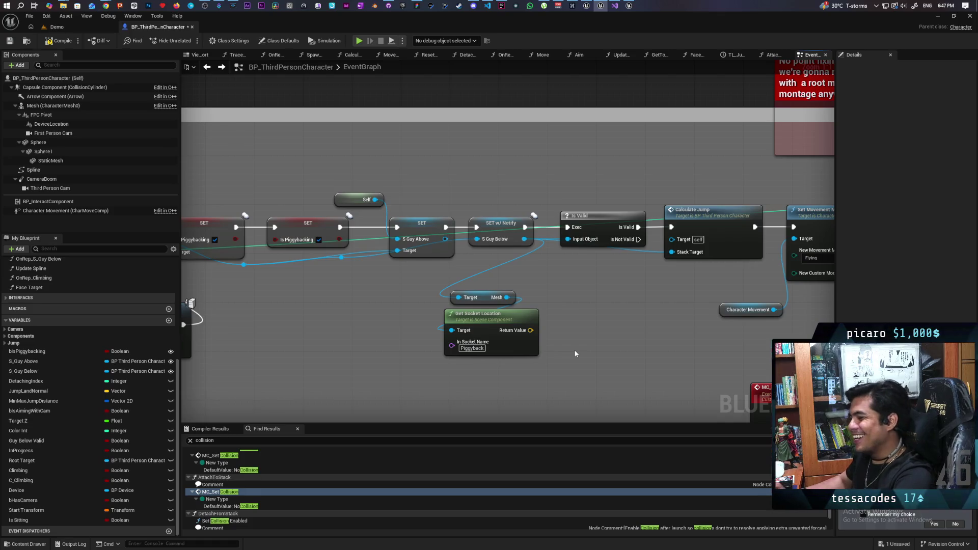
drag(575, 354, 579, 387)
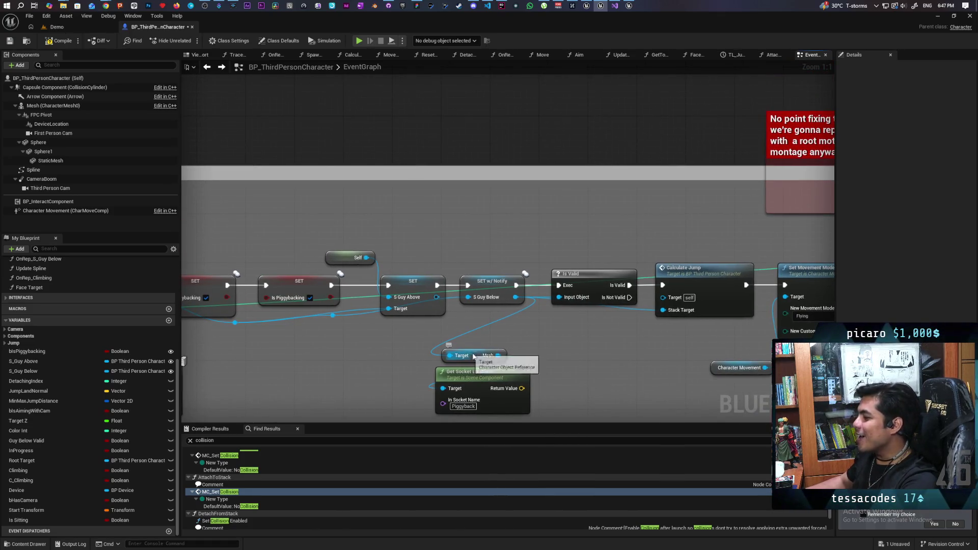
drag(471, 355, 478, 330)
drag(493, 382, 487, 358)
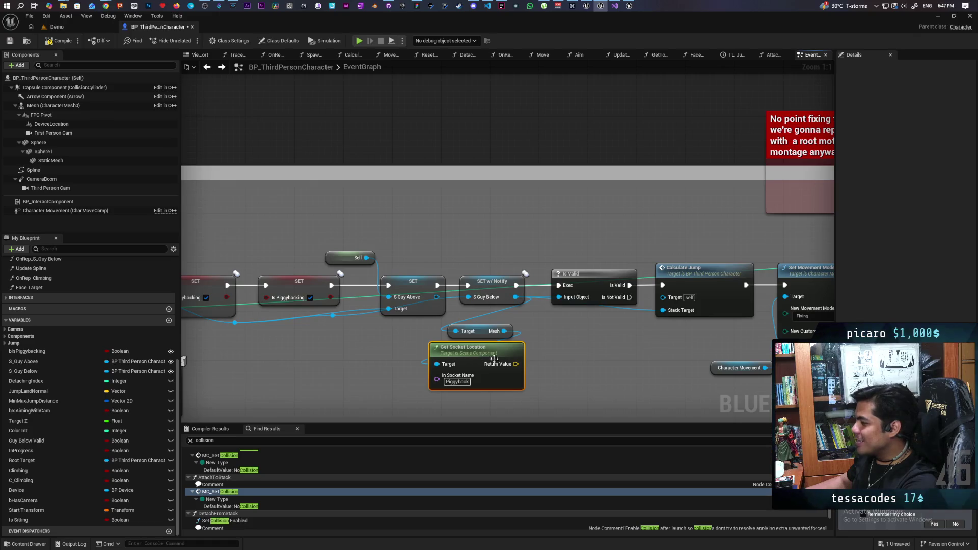
drag(605, 371, 563, 375)
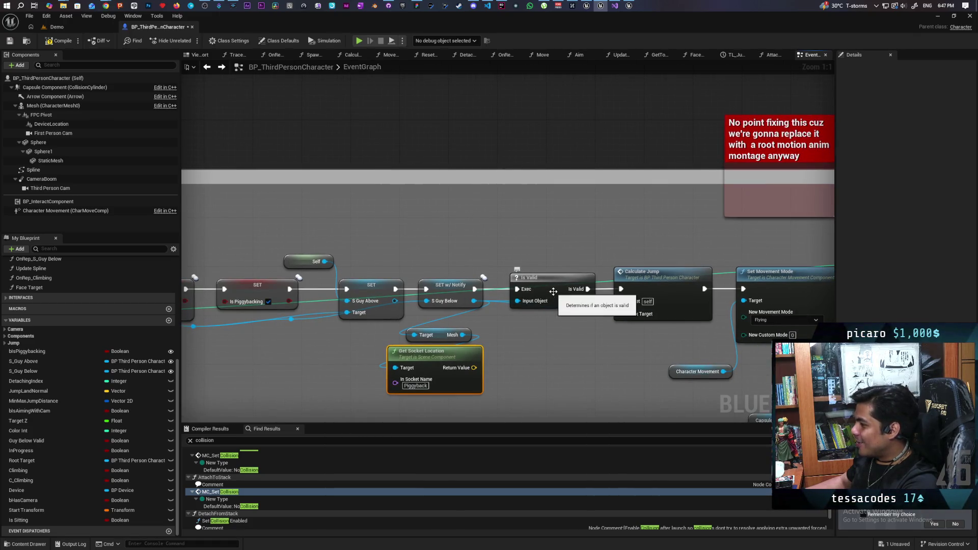
drag(493, 364, 509, 350)
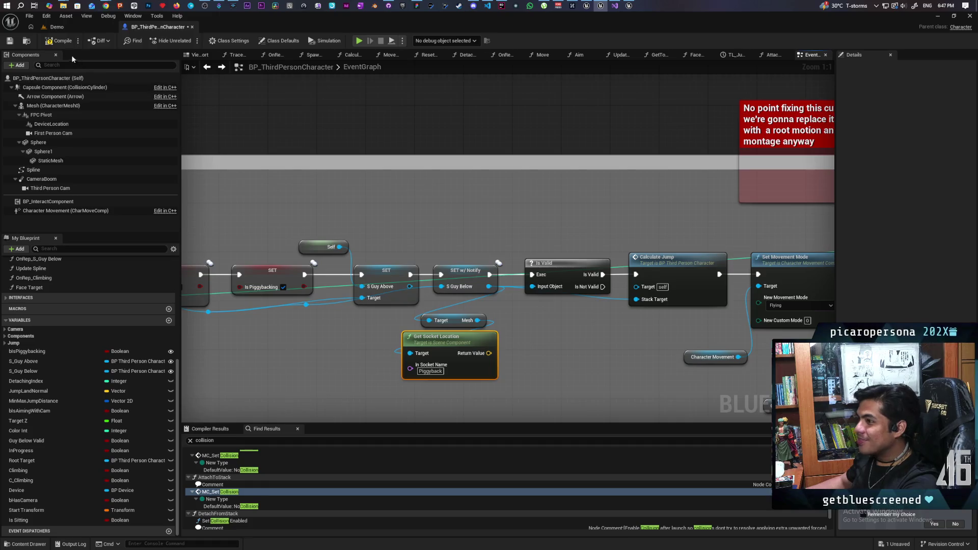
click(9, 41)
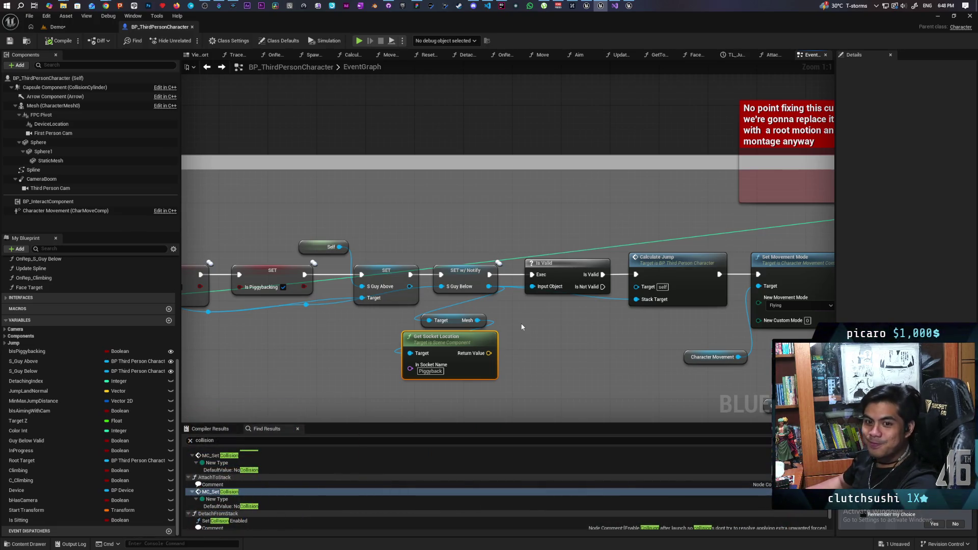
drag(526, 336, 502, 317)
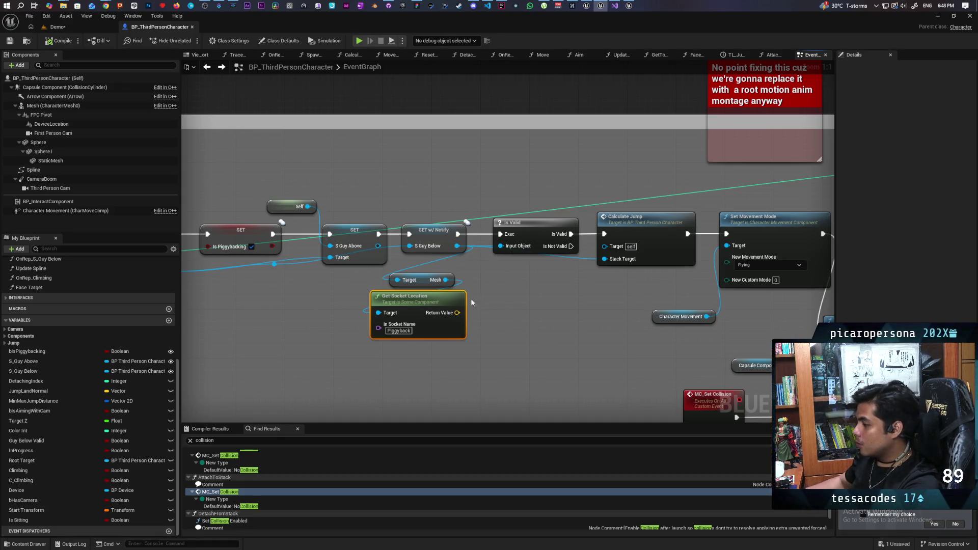
- Move the Mesh getter and Piggyback Get Socket Location node up-right beneath SET w/ Notify
drag(456, 312, 492, 317)
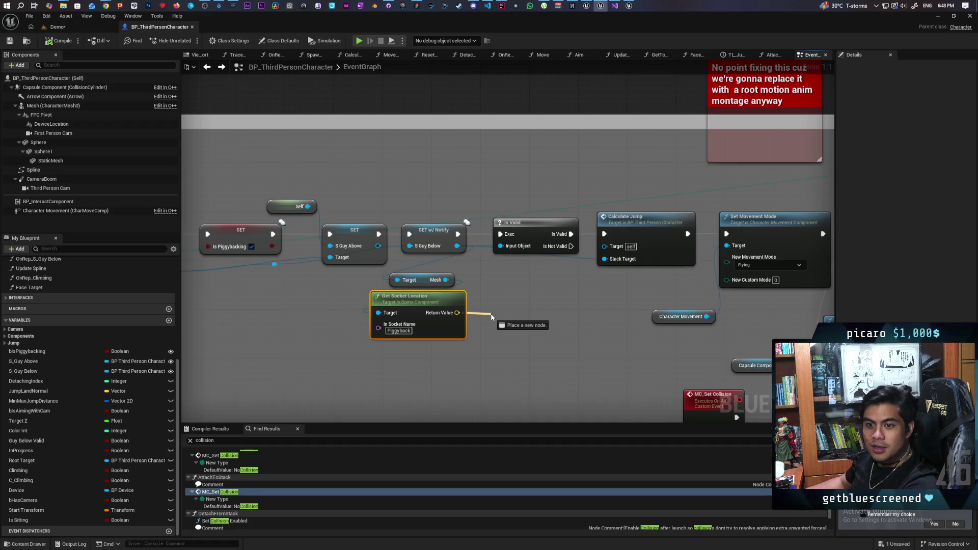
drag(491, 316, 491, 316)
click(562, 300)
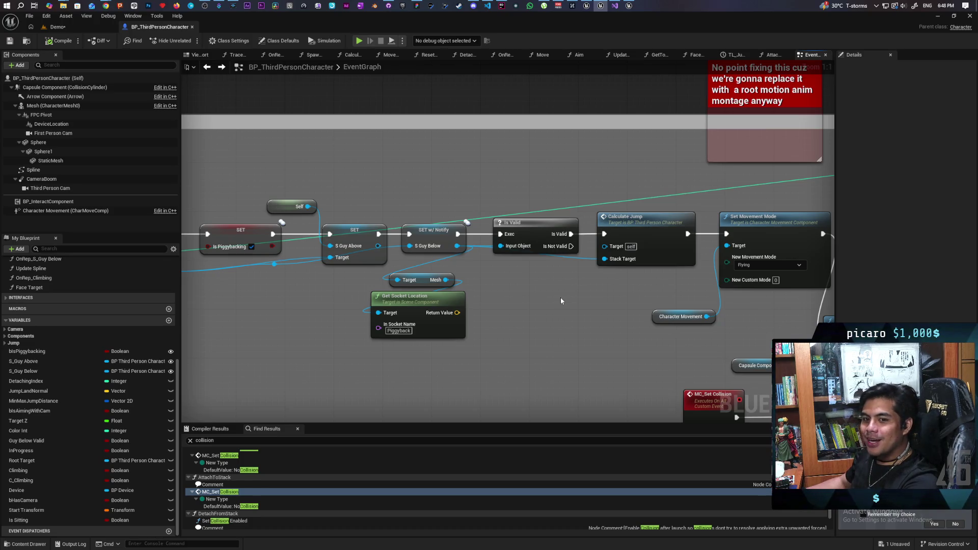
mouse_move(422, 283)
mouse_down()
mouse_move(441, 264)
mouse_move(434, 271)
mouse_up()
click(509, 301)
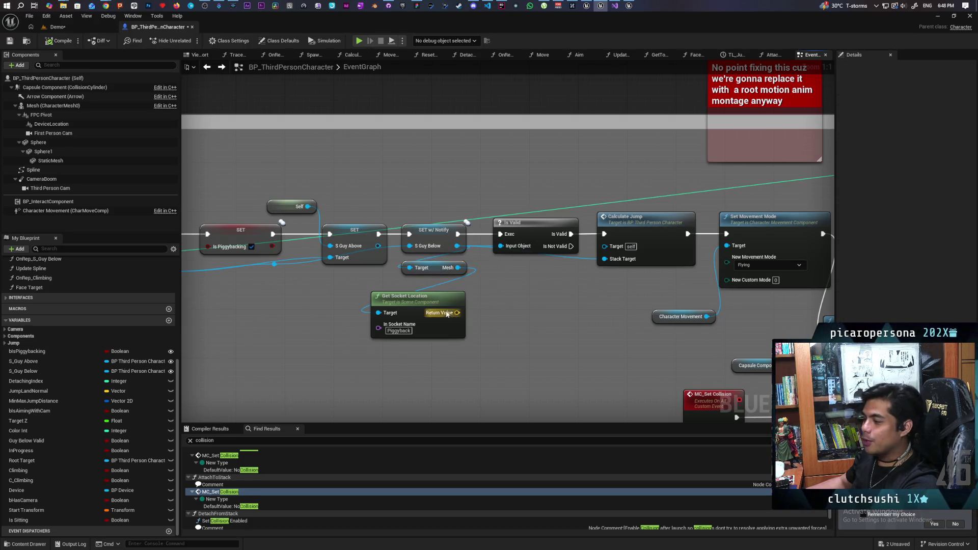
drag(444, 303, 451, 291)
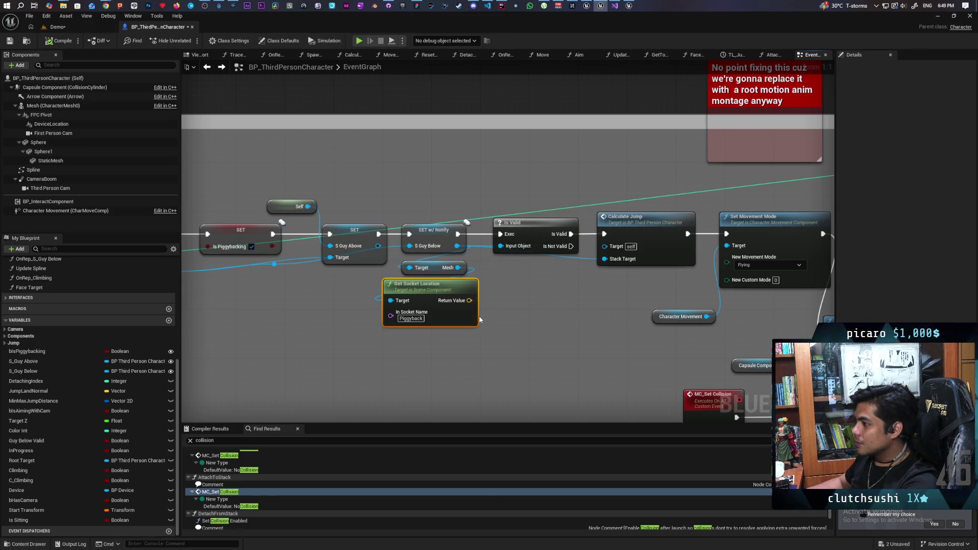
drag(469, 301, 538, 315)
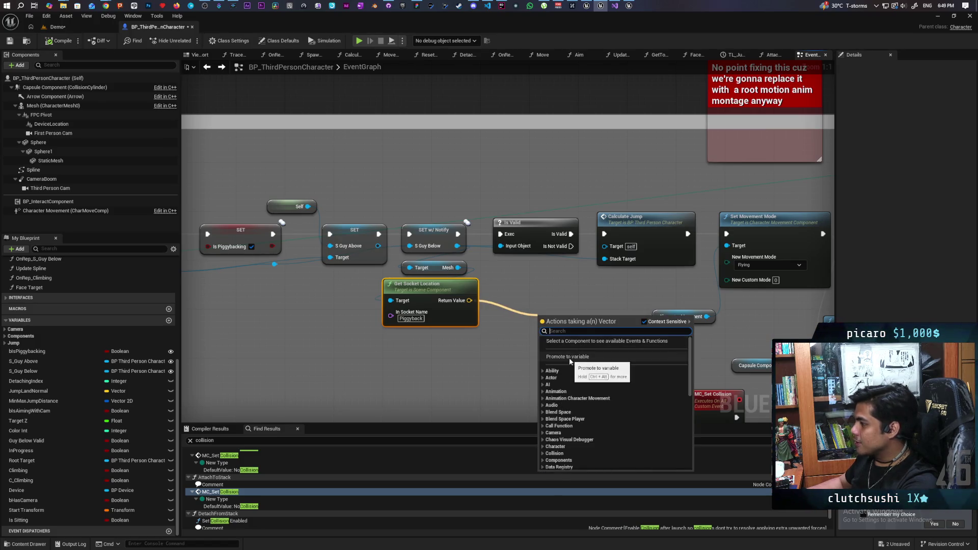
- Promote the socket location Return Value to a new variable NewVar set to Replicated
key(Escape)
click(566, 363)
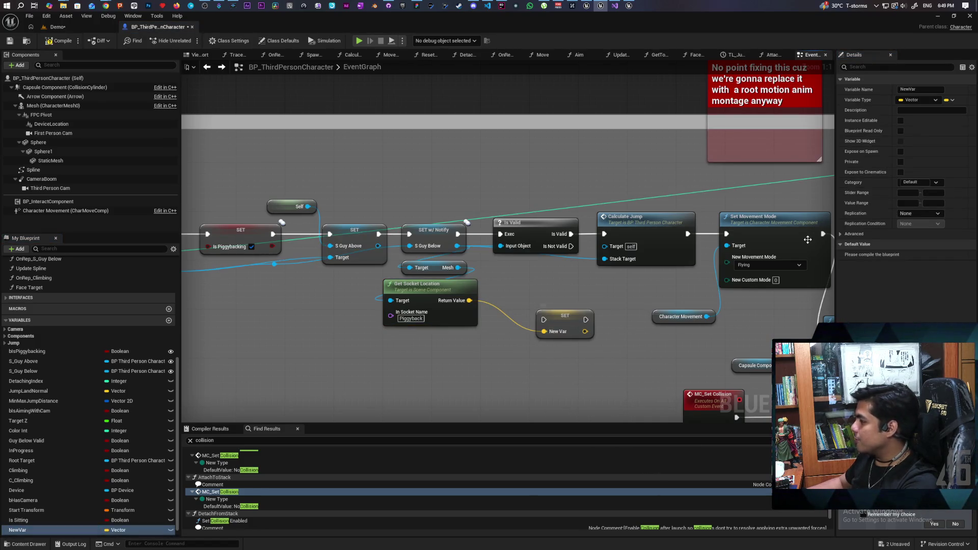
click(928, 216)
click(914, 230)
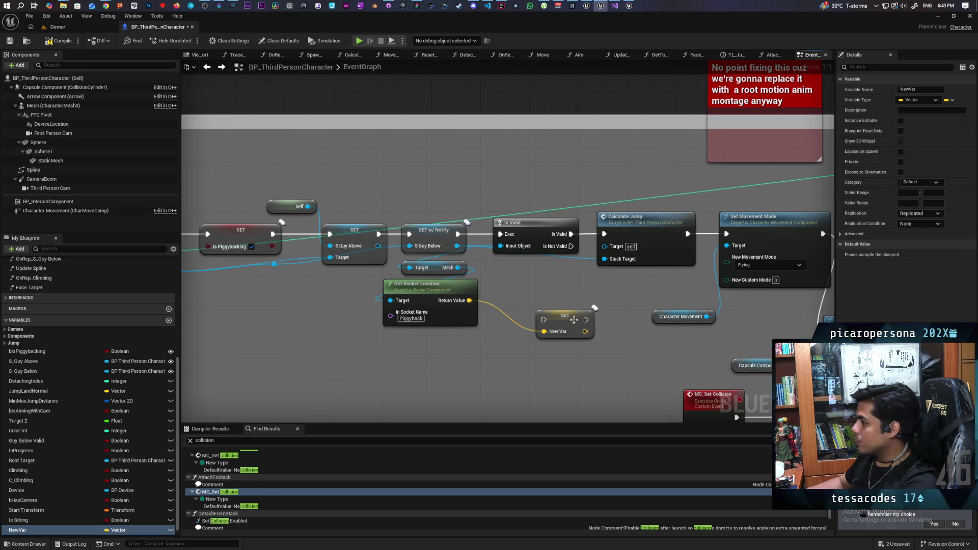
- Chain SET New Var after SET w/ Notify, feed NewVar into the Lerp's B input, and save
drag(564, 316, 552, 291)
drag(513, 189, 510, 176)
mouse_move(458, 234)
mouse_down()
mouse_move(471, 194)
mouse_move(487, 181)
mouse_move(524, 196)
mouse_move(500, 233)
mouse_up()
scroll(607, 190, down, 5)
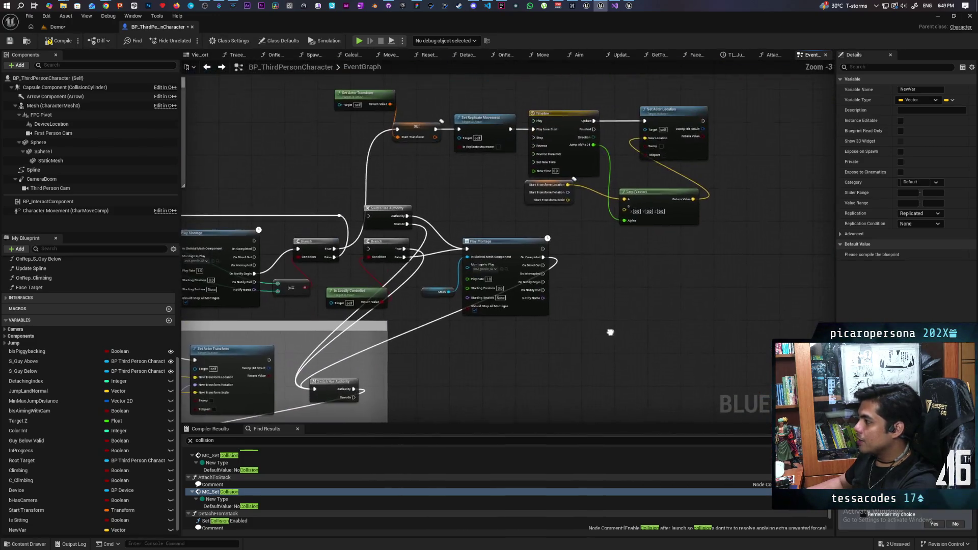
scroll(633, 290, up, 1)
scroll(87, 458, down, 1)
mouse_move(17, 520)
mouse_down()
mouse_move(639, 319)
mouse_move(660, 243)
mouse_up()
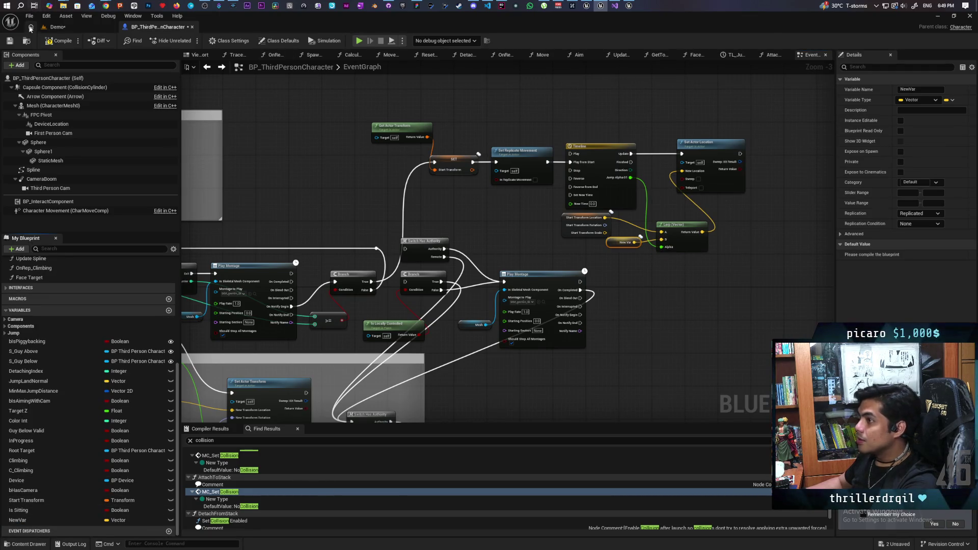
click(58, 41)
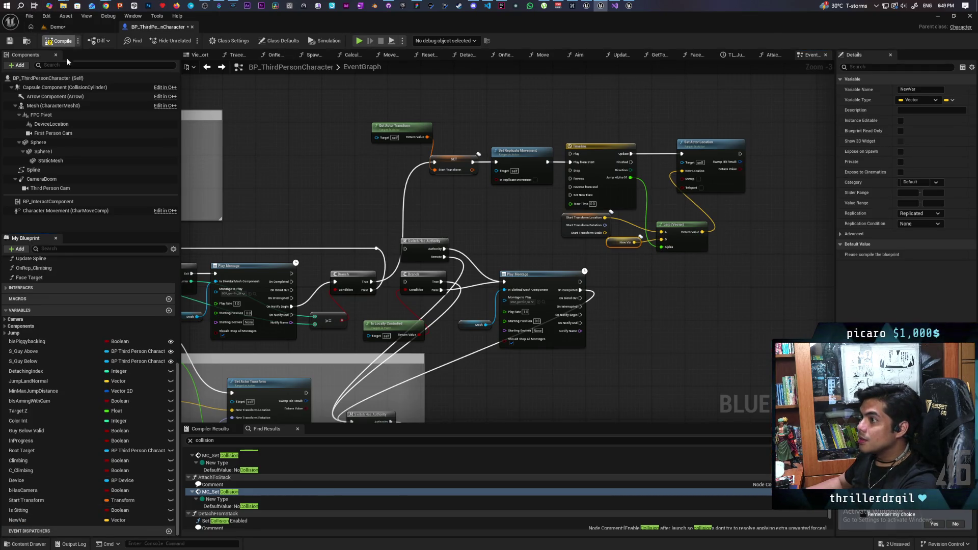
- Run a two-client play test in the Demo level, walking the blue character onto the red one
click(78, 26)
double_click(271, 20)
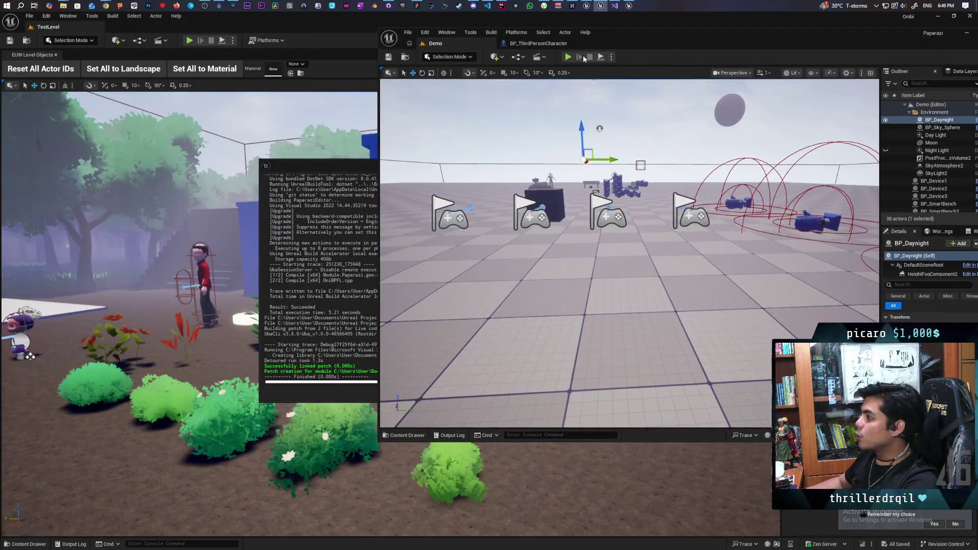
key(alt+p)
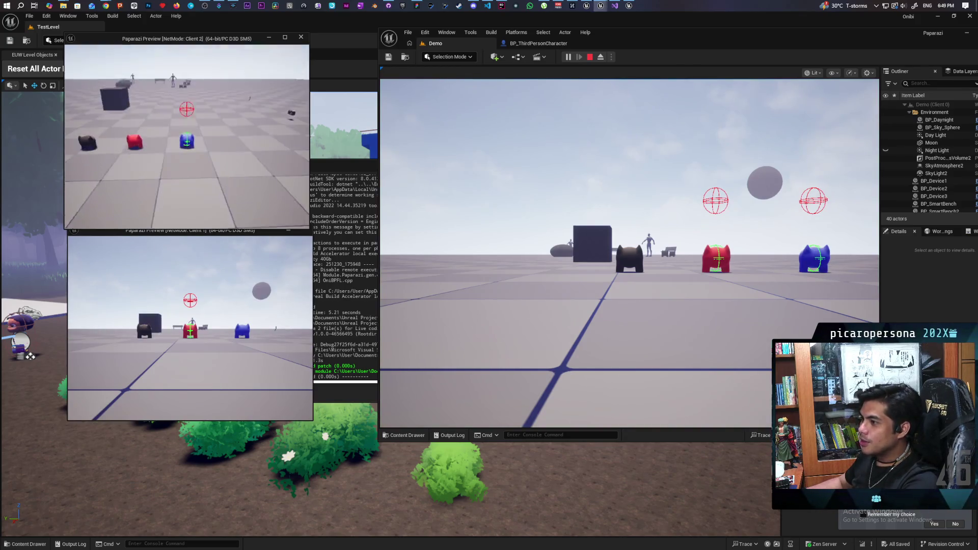
key(w)
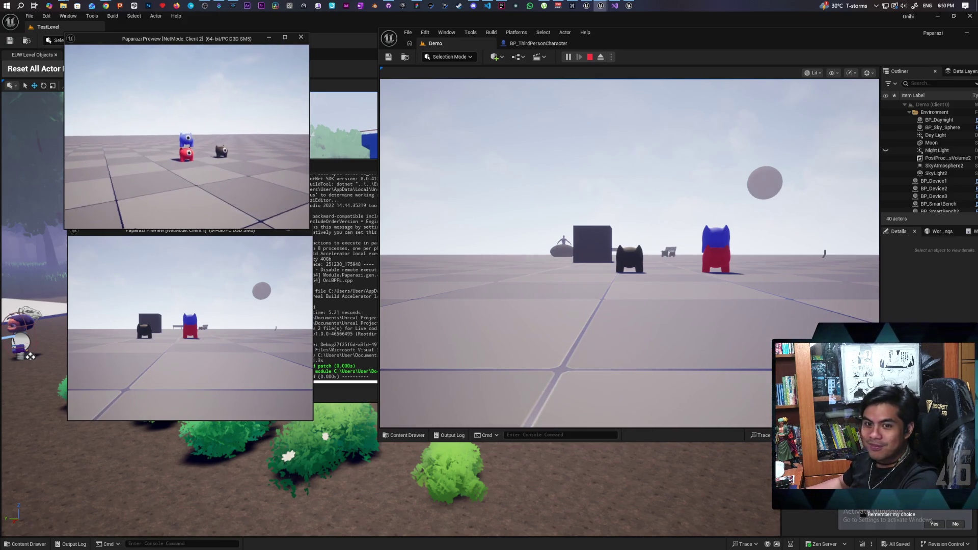
key(Caps_Lock)
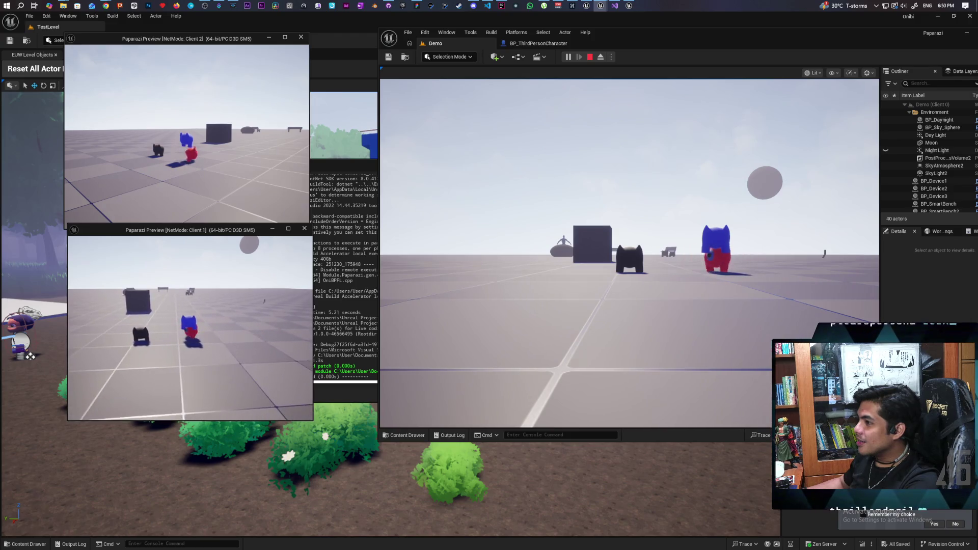
key(Escape)
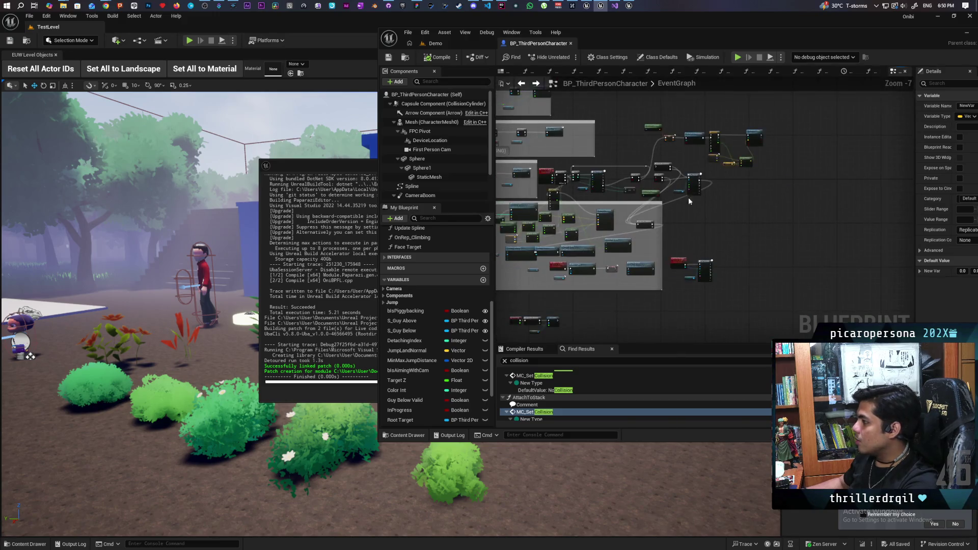
- Route the execution wire into Stop Movement Immediately, save all, and return to the Demo level
scroll(723, 245, up, 4)
mouse_move(649, 249)
mouse_down()
mouse_move(813, 233)
mouse_move(842, 264)
mouse_up()
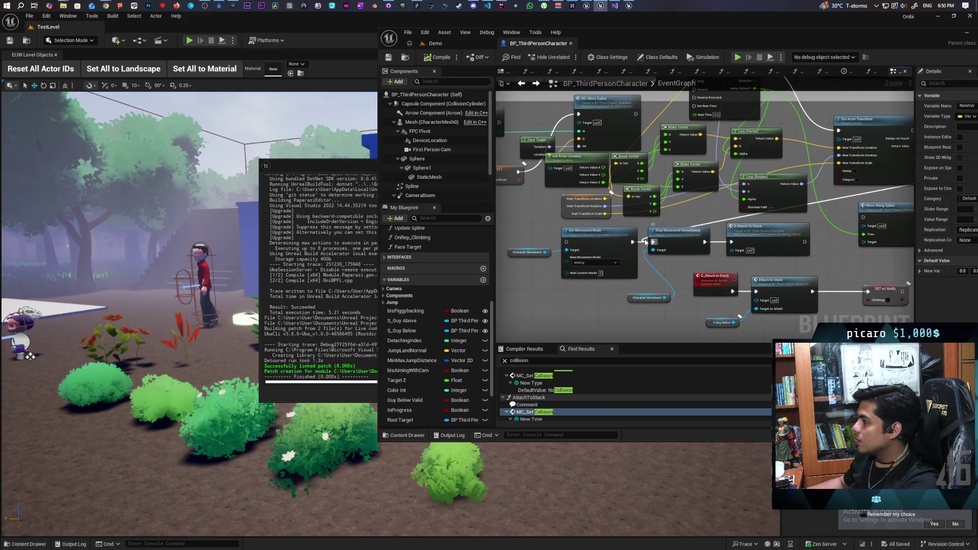
drag(648, 245, 567, 243)
drag(657, 243, 656, 243)
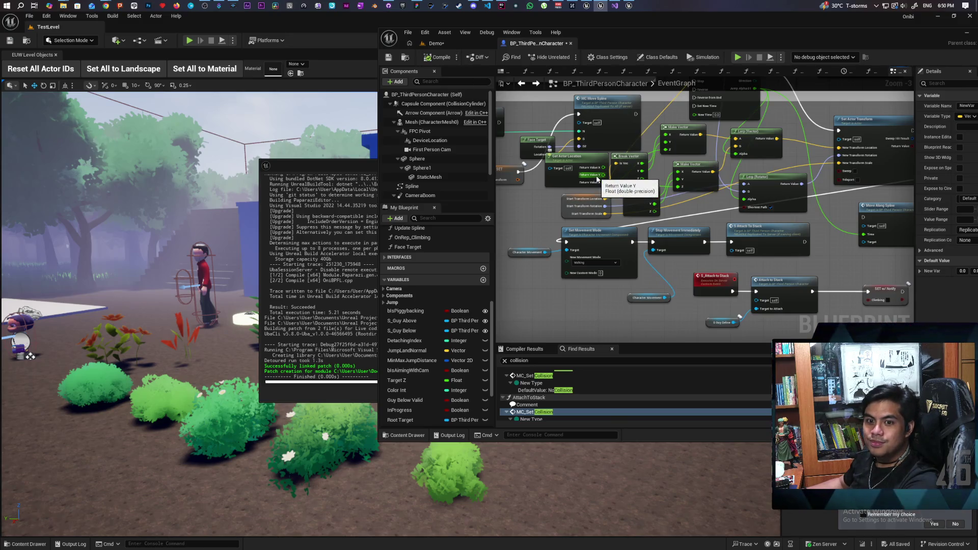
key(ctrl+s)
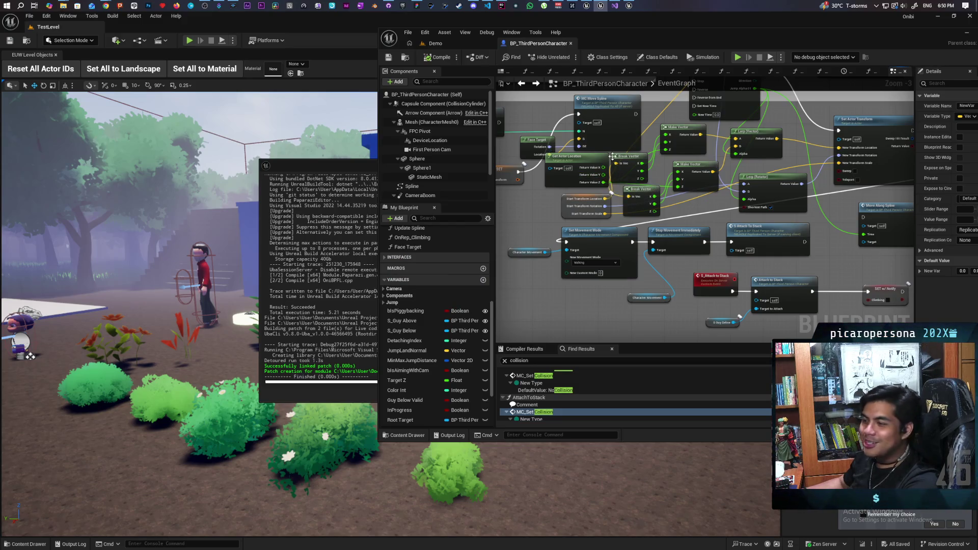
click(434, 43)
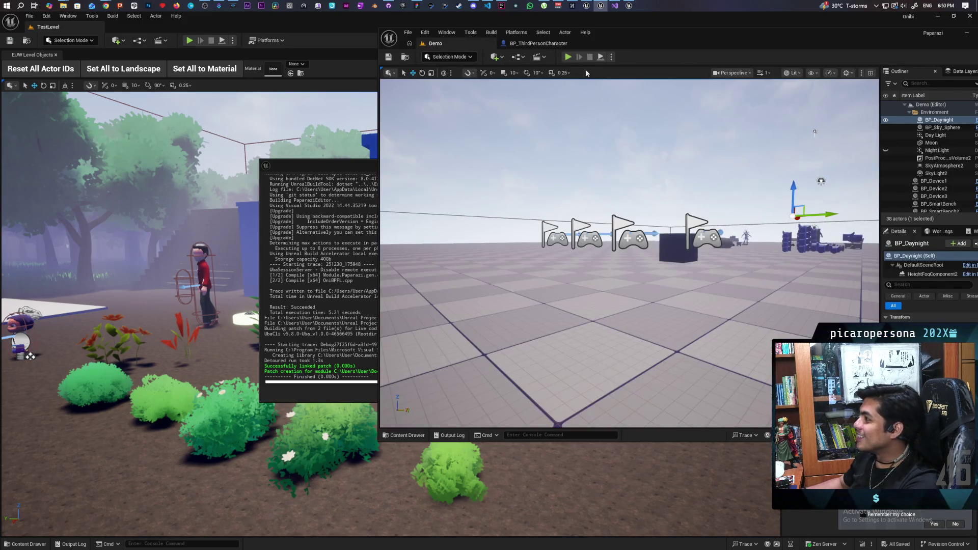
key(alt+p)
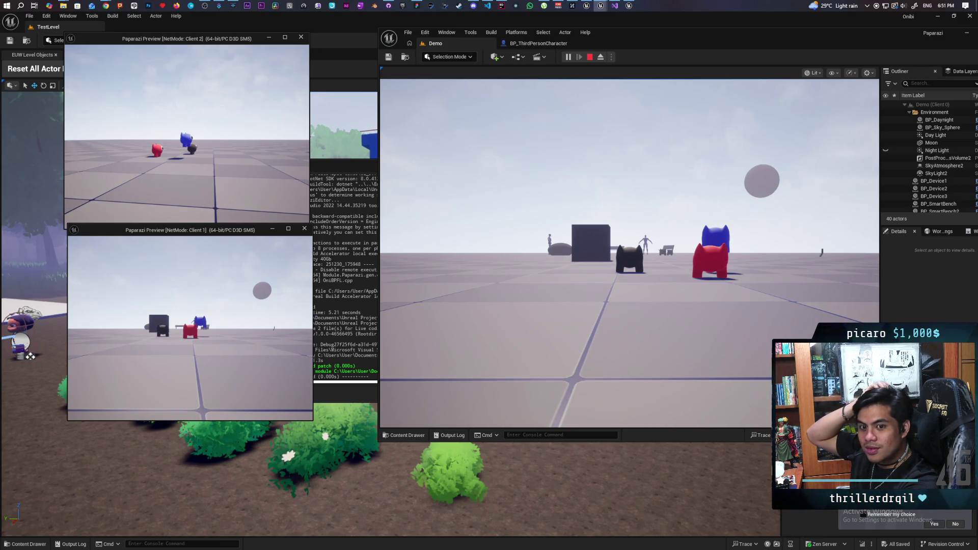
key(Escape)
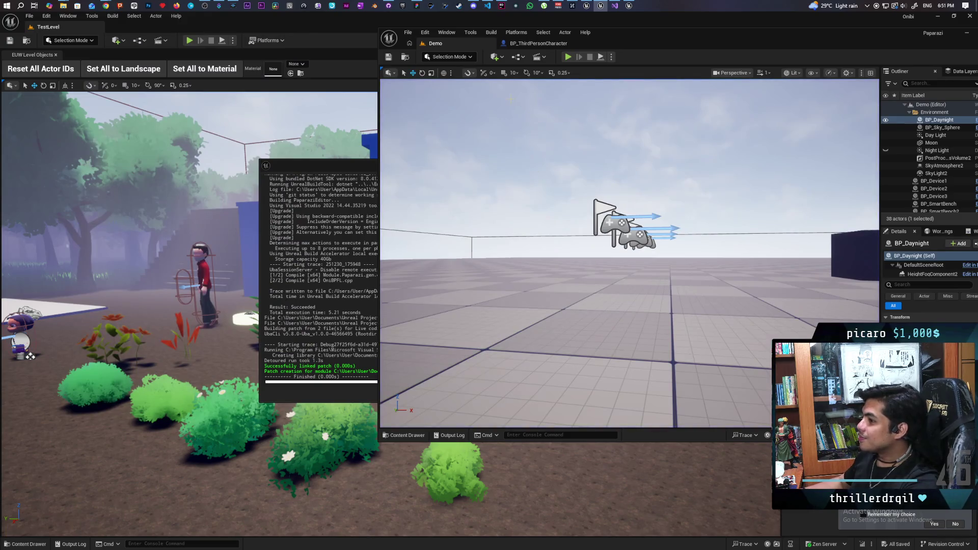
- Connect SET's execution straight to Timeline Play from Start, skipping Set Replicate Movement, and compile
click(538, 43)
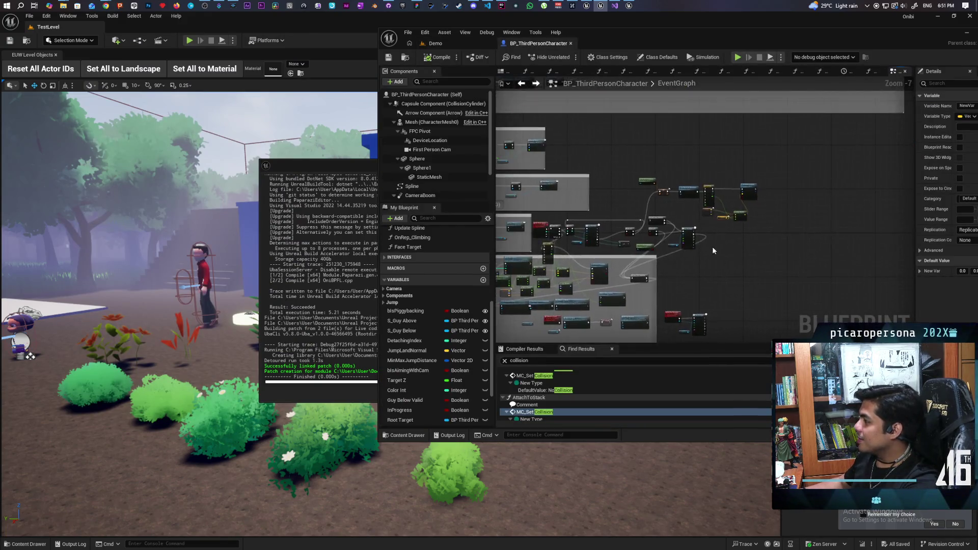
scroll(715, 253, up, 3)
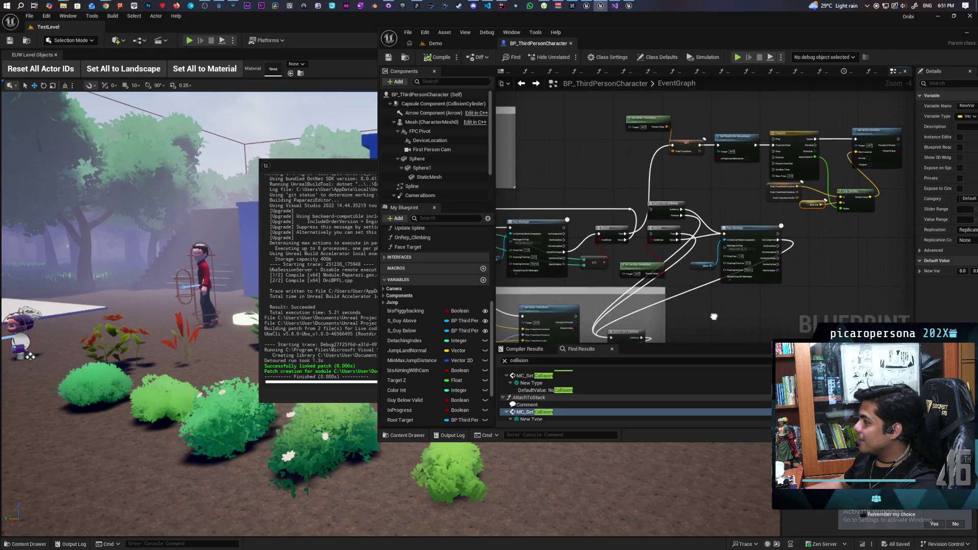
scroll(705, 214, up, 1)
drag(715, 193, 655, 190)
mouse_move(634, 147)
mouse_down()
mouse_move(713, 159)
mouse_move(763, 153)
mouse_move(731, 146)
mouse_up()
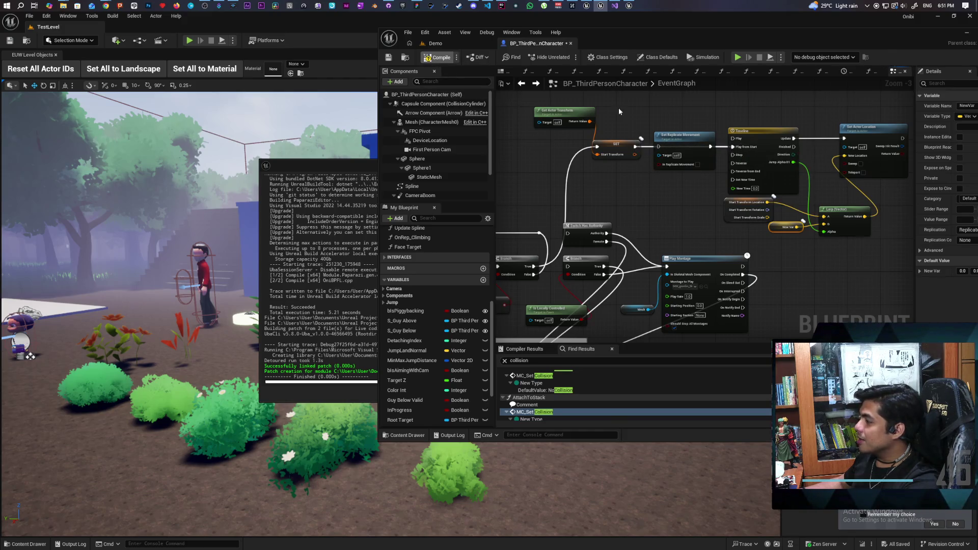
click(441, 57)
- Start a two-client session from the Demo level, move the characters with W, D and S, then stop
click(462, 43)
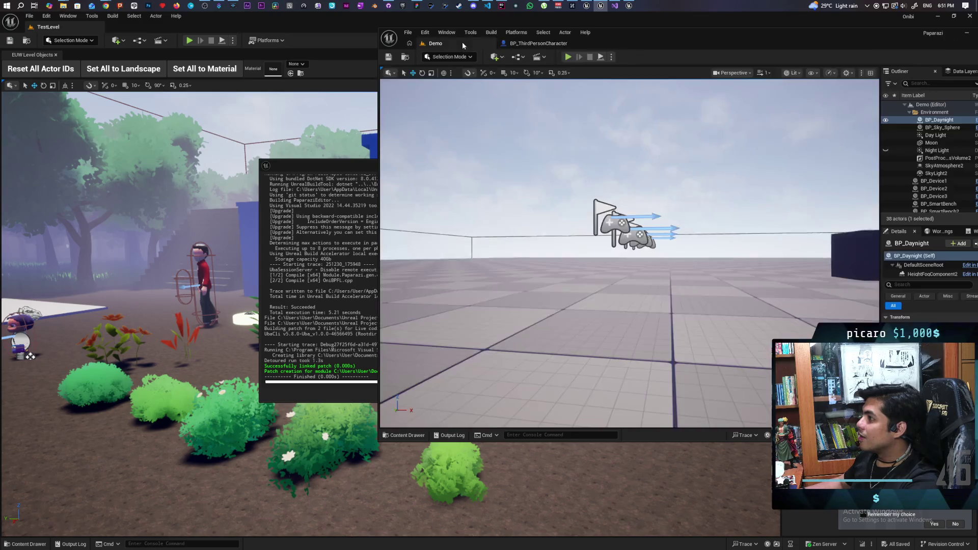
key(alt+p)
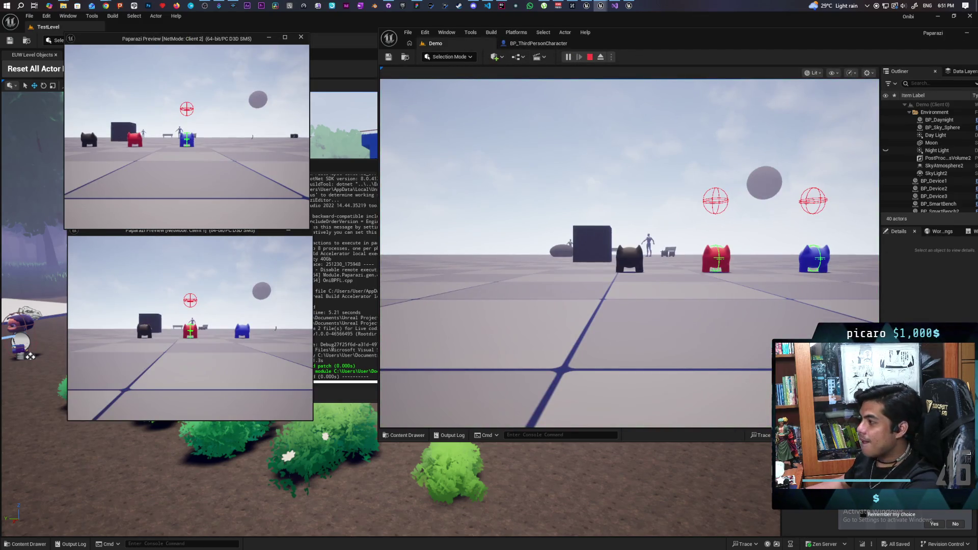
key(w)
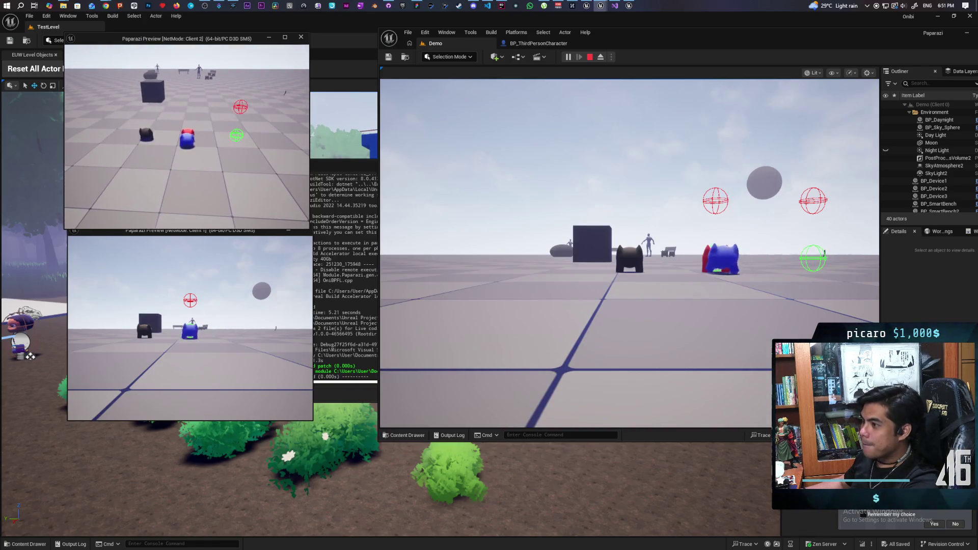
key(w)
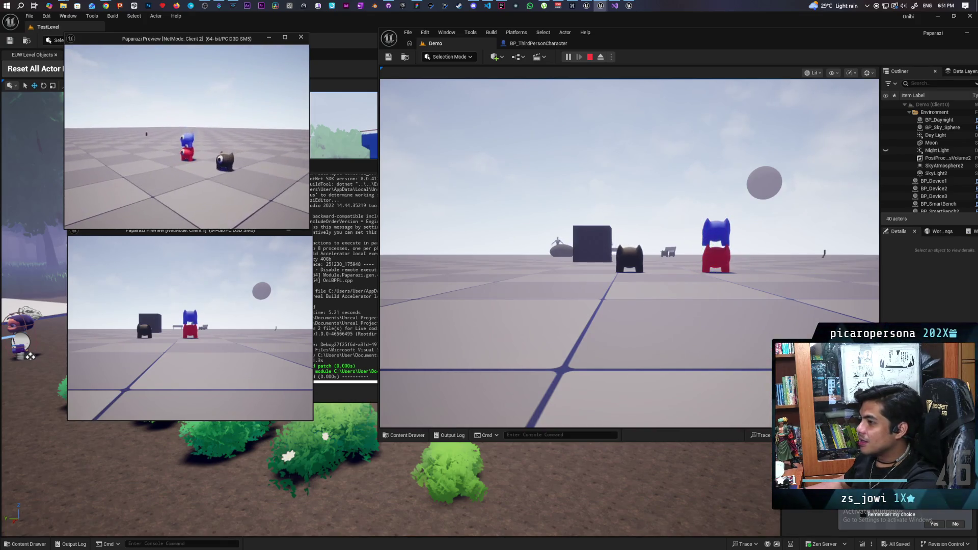
key(w)
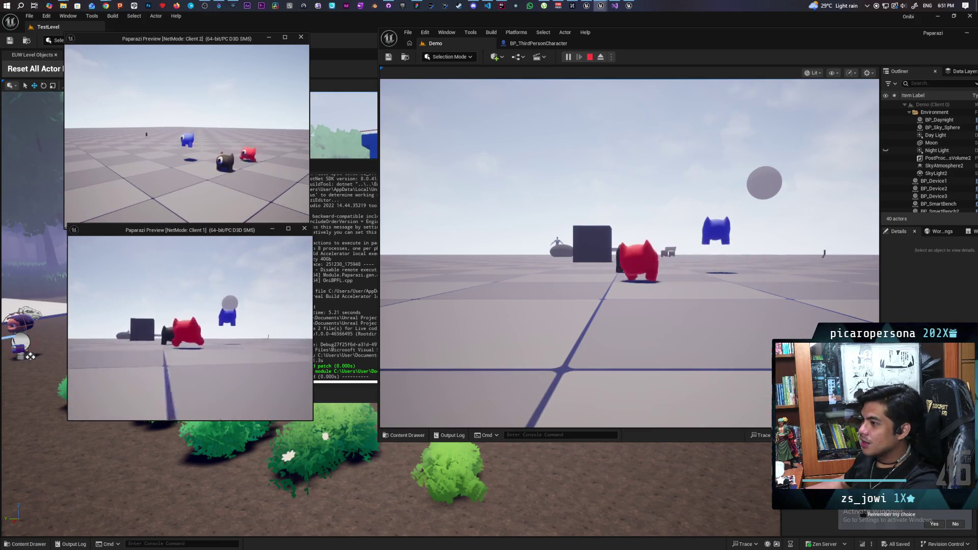
key(d)
key(s)
key(s)
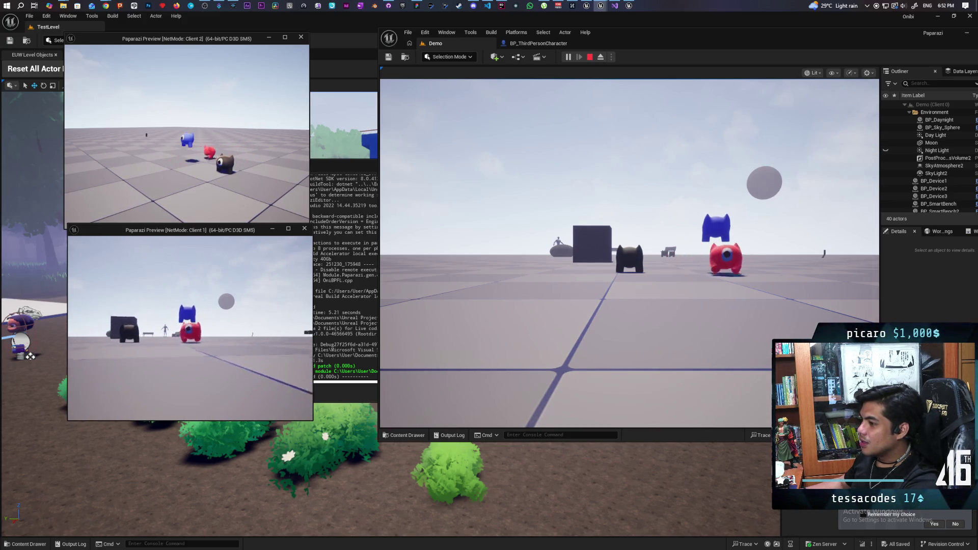
key(Escape)
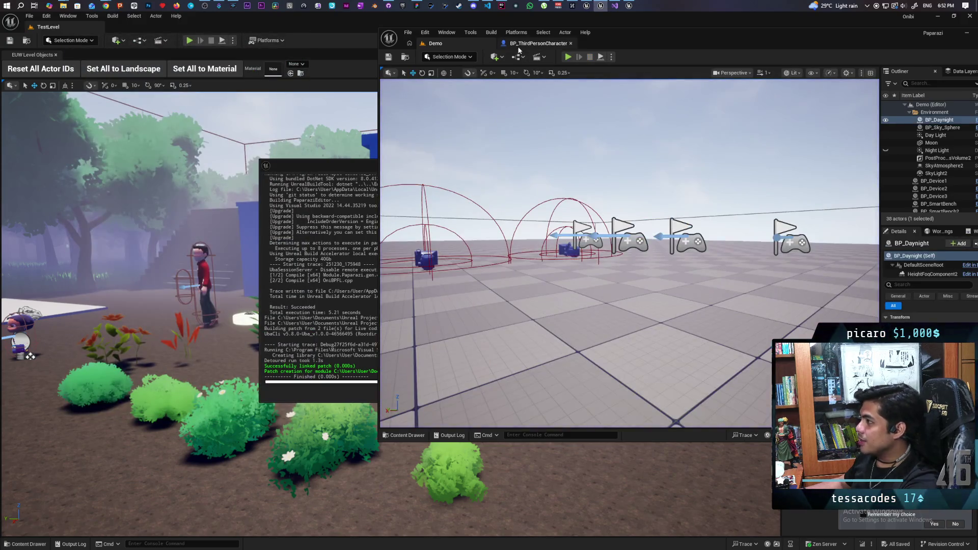
- Inspect the AttachToStack function graph and its Attaching to Stack comment in the character blueprint
click(525, 44)
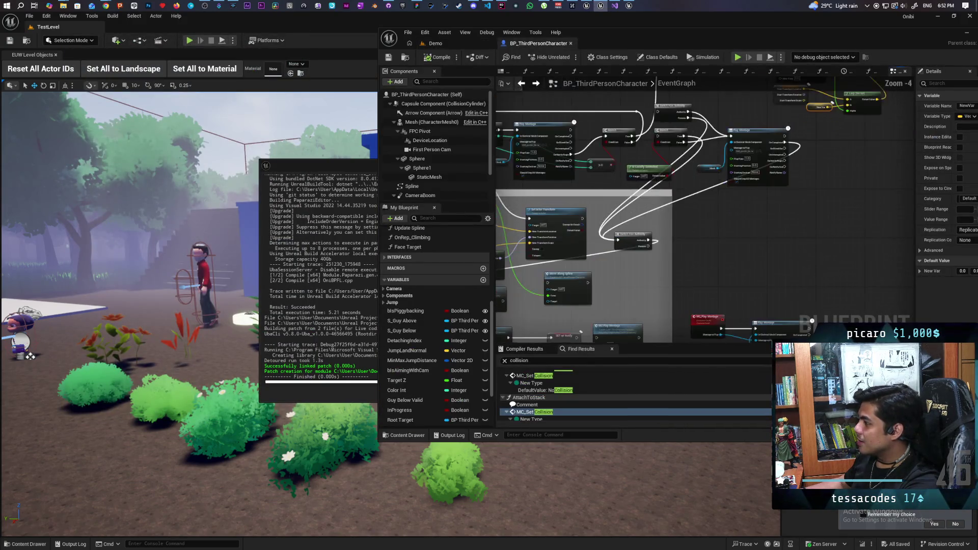
scroll(726, 213, up, 2)
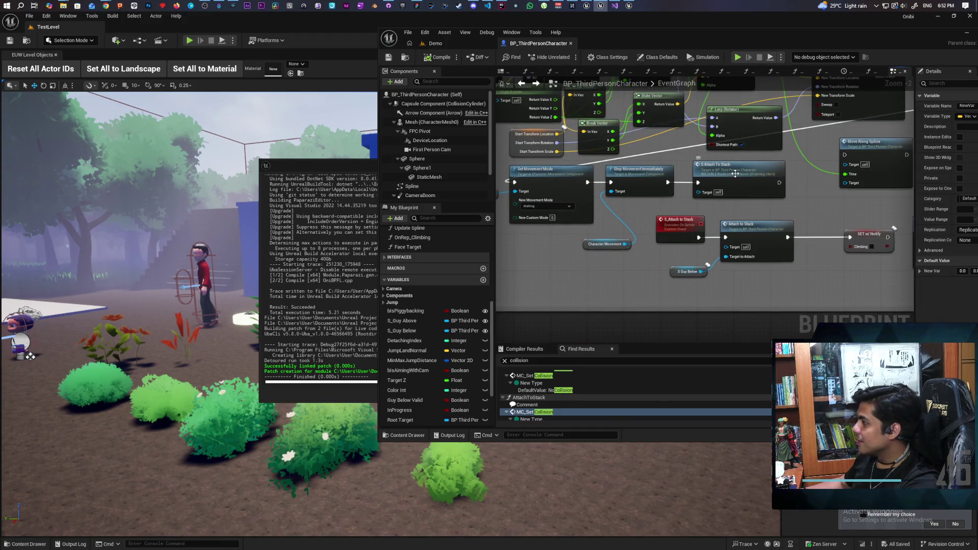
double_click(735, 174)
drag(864, 195, 681, 176)
double_click(620, 196)
drag(588, 267, 502, 266)
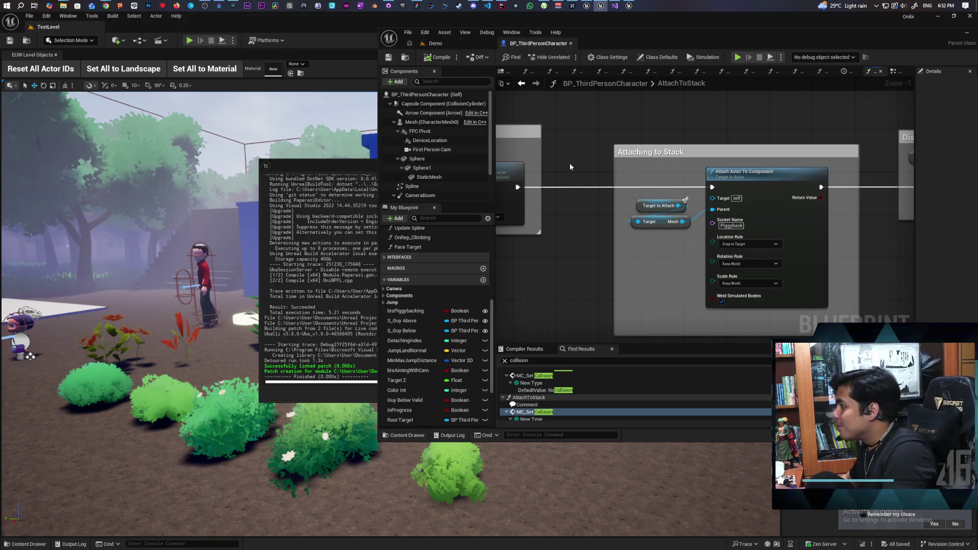
click(527, 83)
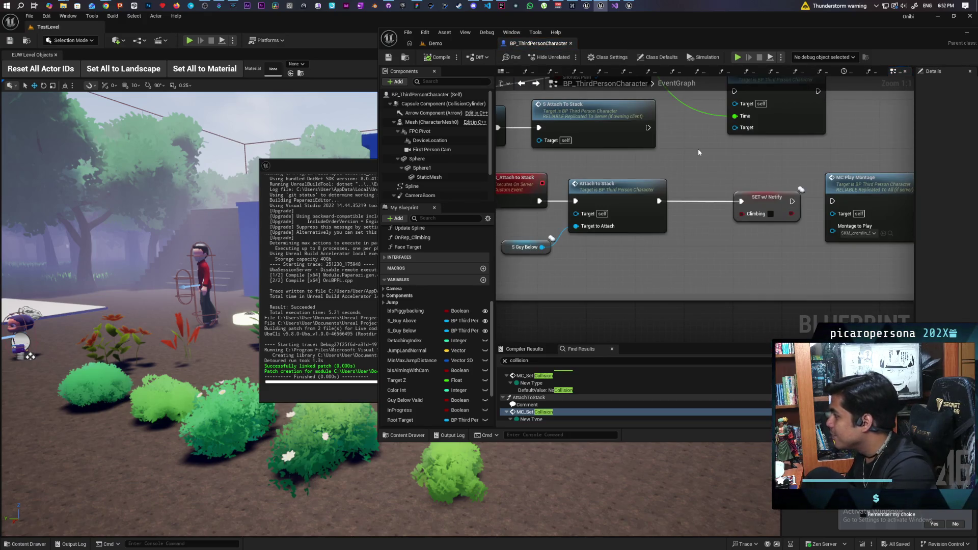
- Wire the first Branch's True output into the second Branch, then compile and save
scroll(698, 152, down, 3)
mouse_move(697, 149)
mouse_down()
mouse_move(634, 293)
mouse_move(837, 280)
mouse_move(864, 221)
mouse_up()
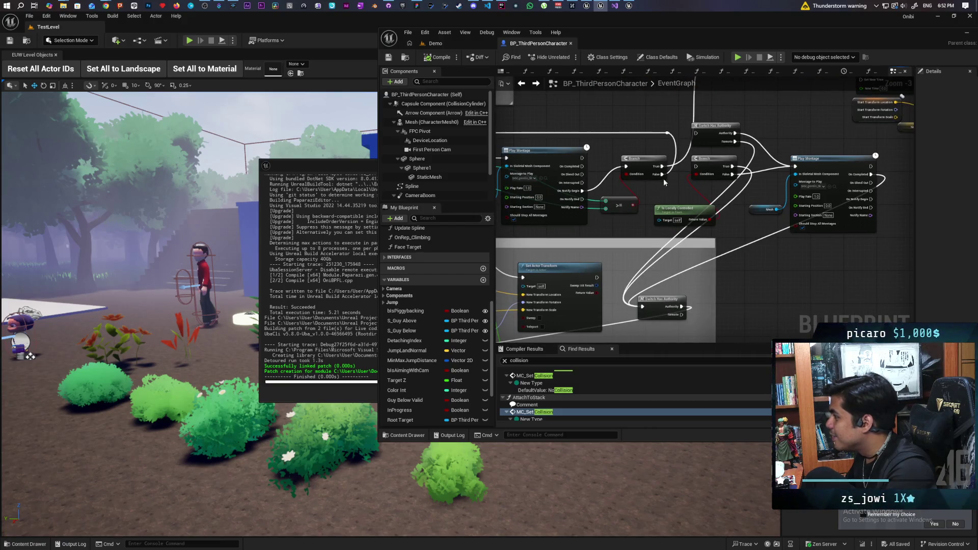
drag(661, 166, 695, 166)
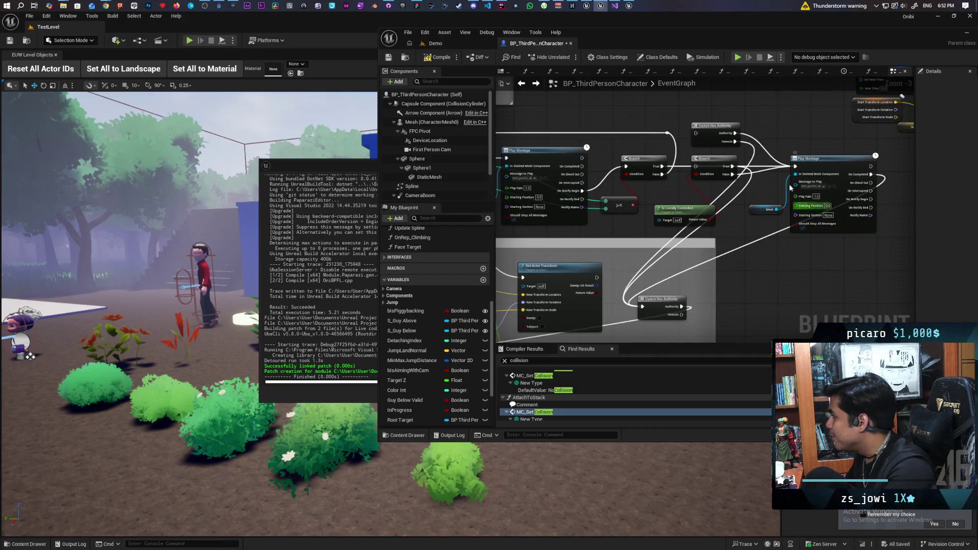
click(436, 57)
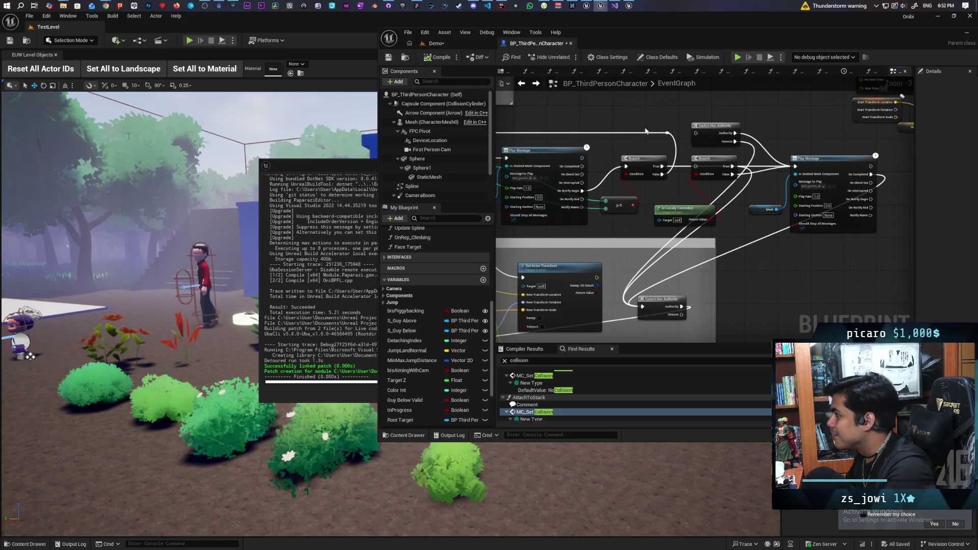
key(ctrl+s)
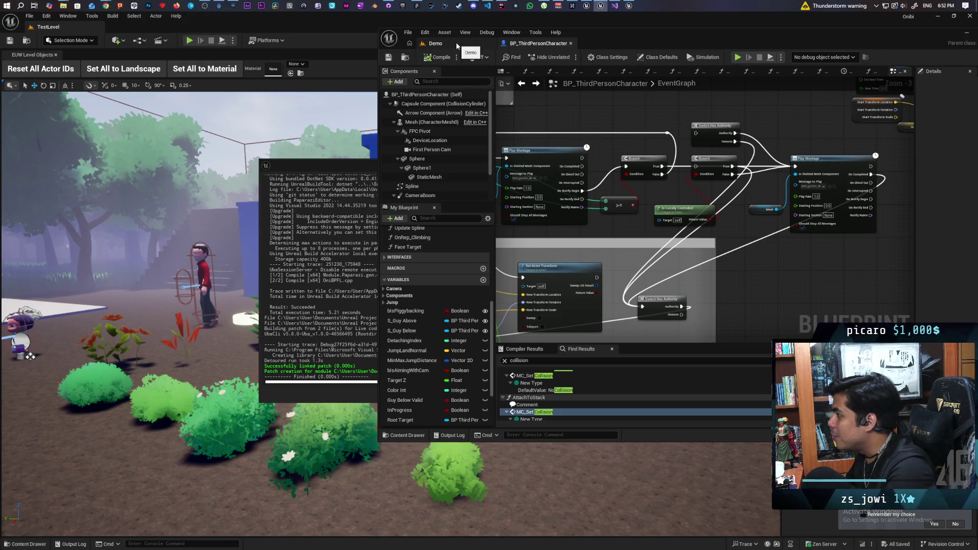
click(457, 45)
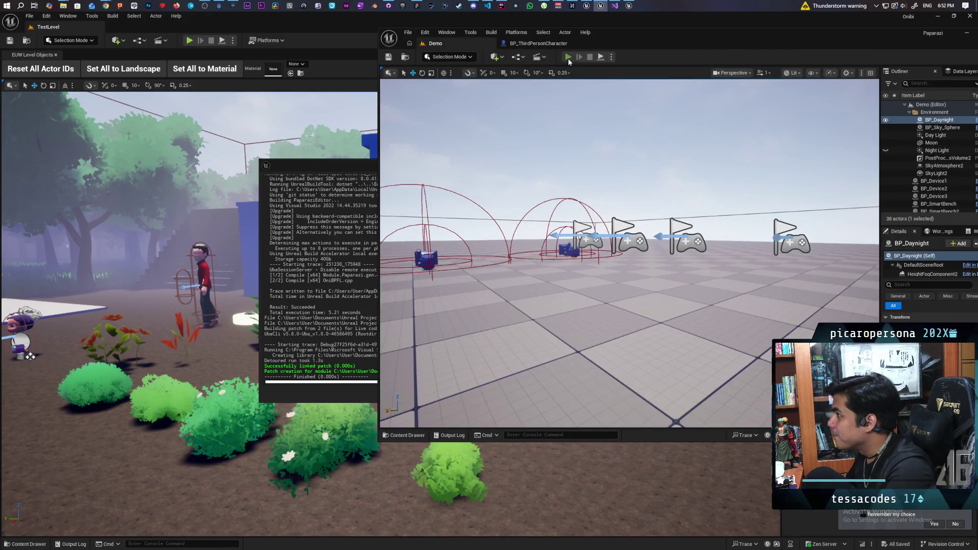
- Start a two-client play test and walk the blue character into the red one's attach sphere
click(578, 53)
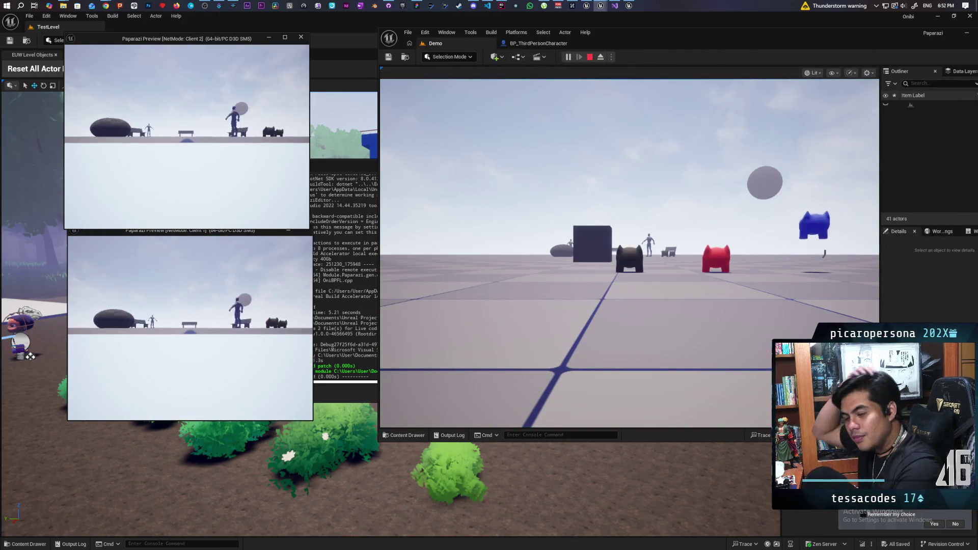
key(w)
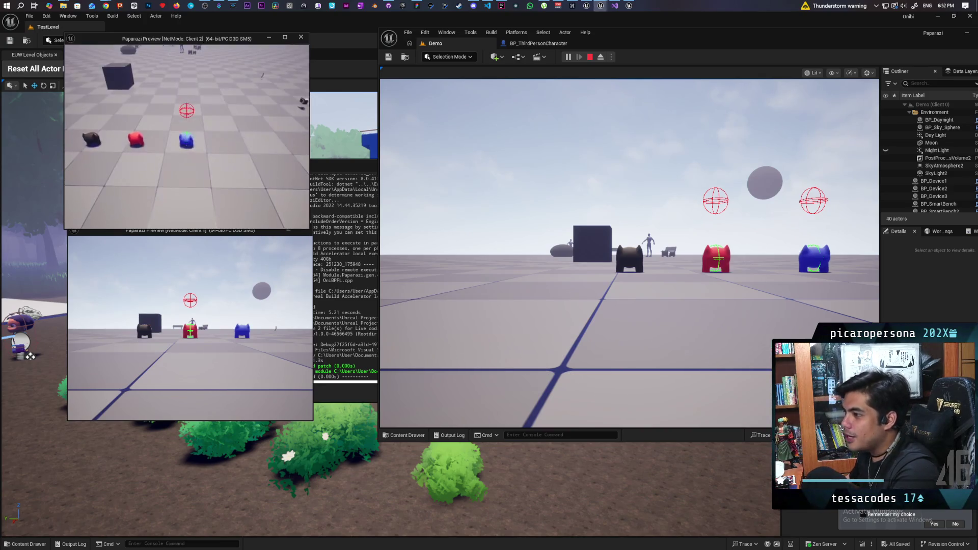
key(w)
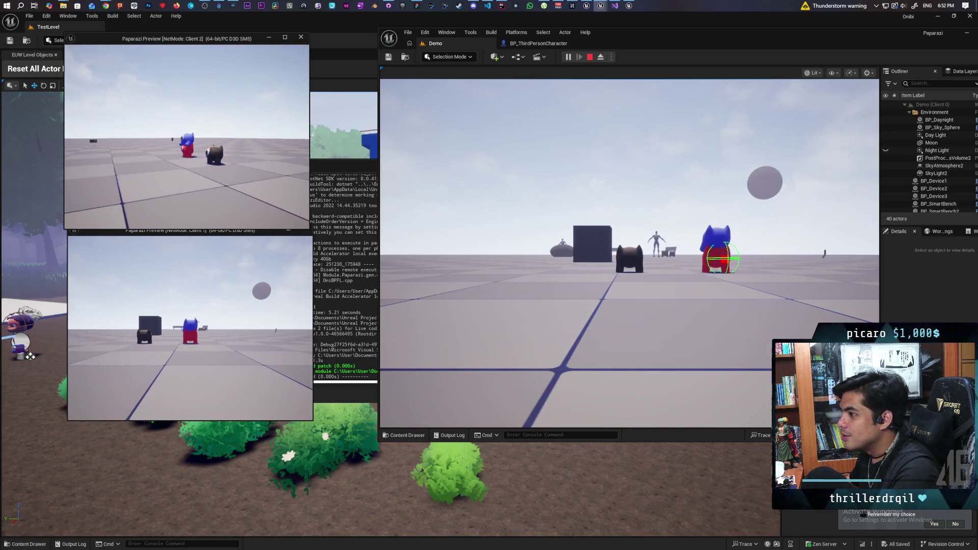
- From the other client's window, walk the stacked red and blue pair back and forth
key(alt+Tab)
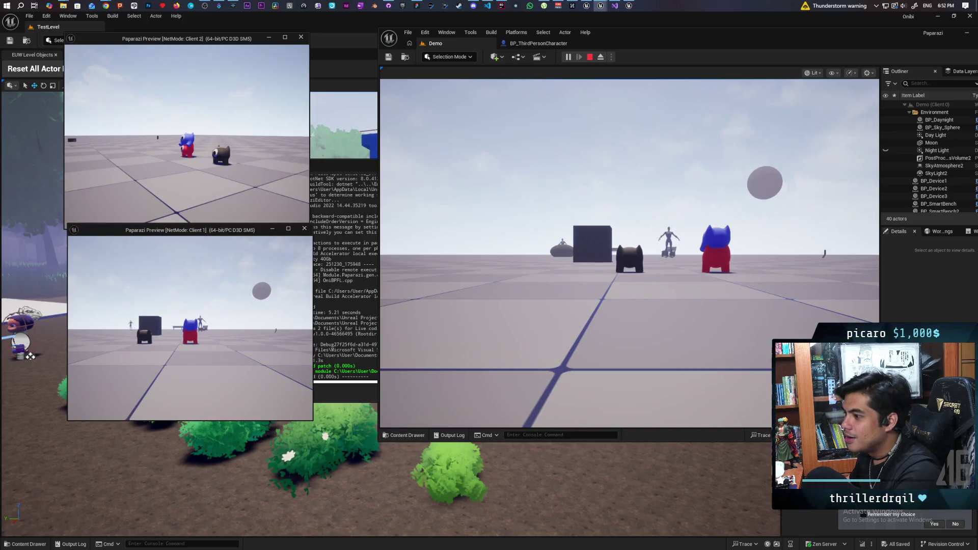
key(d)
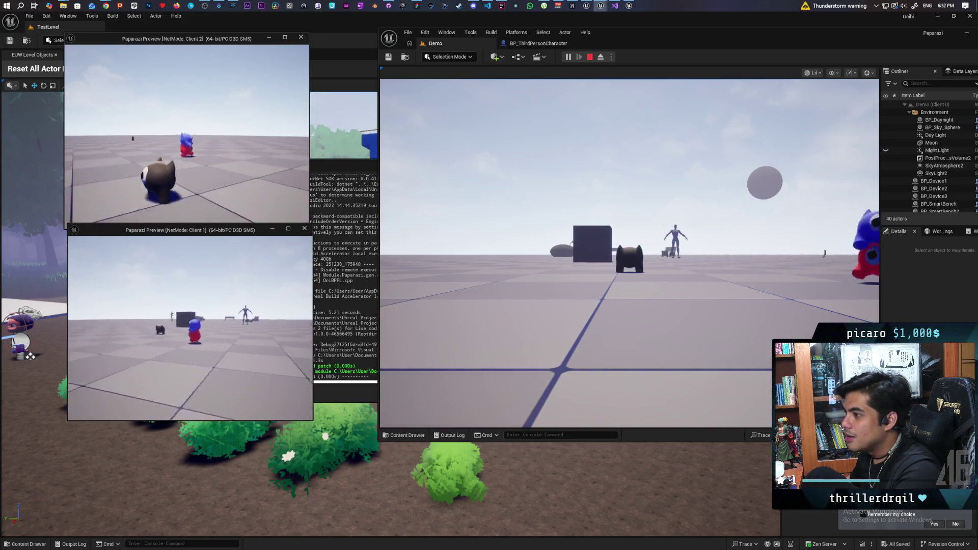
key(w)
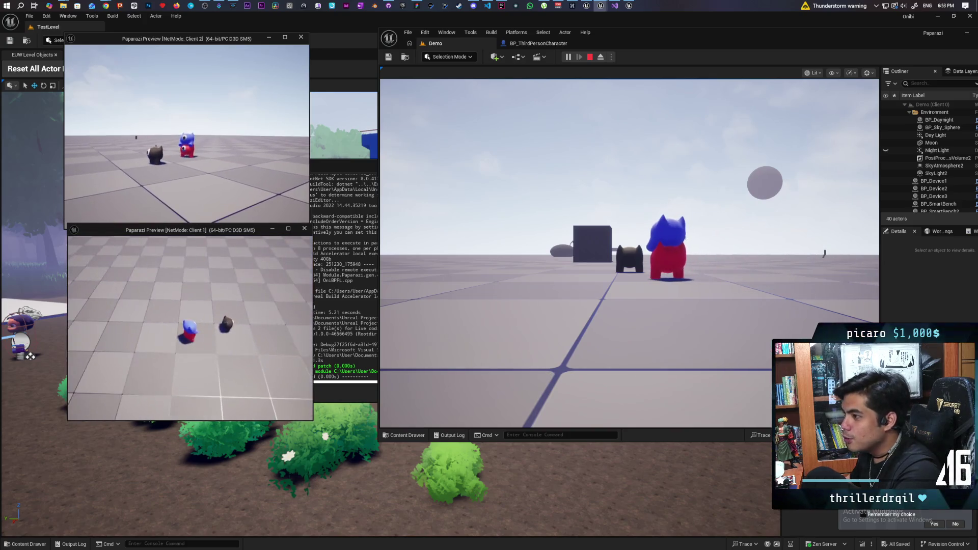
key(a)
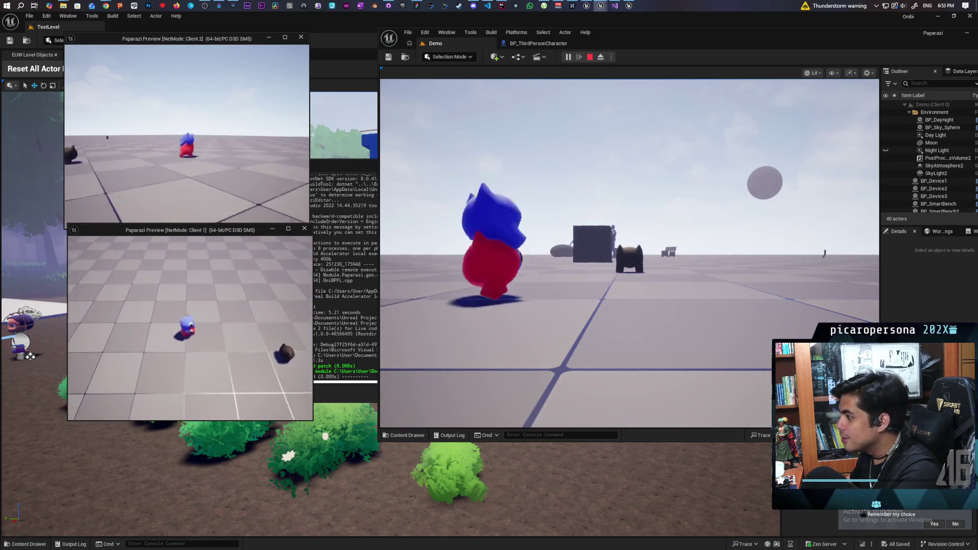
key(d)
key(a)
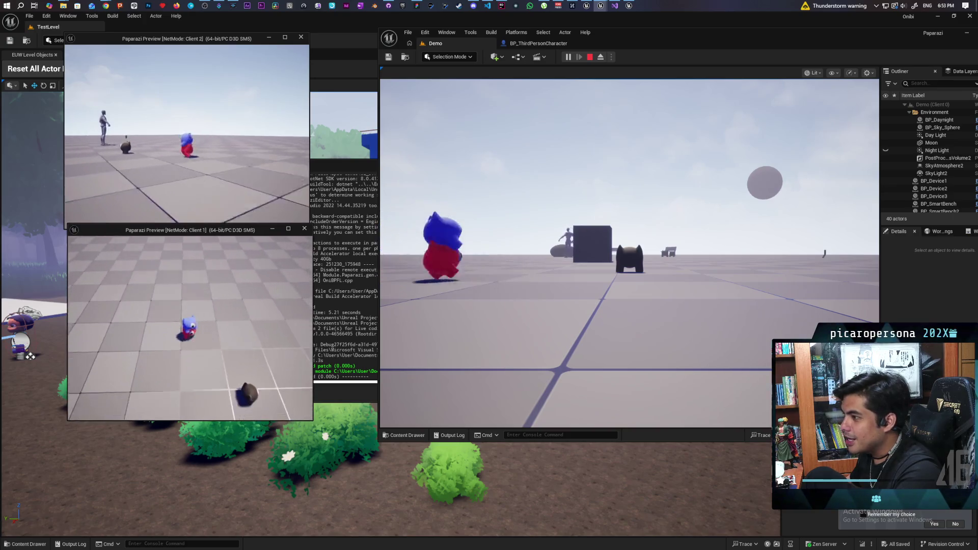
key(d)
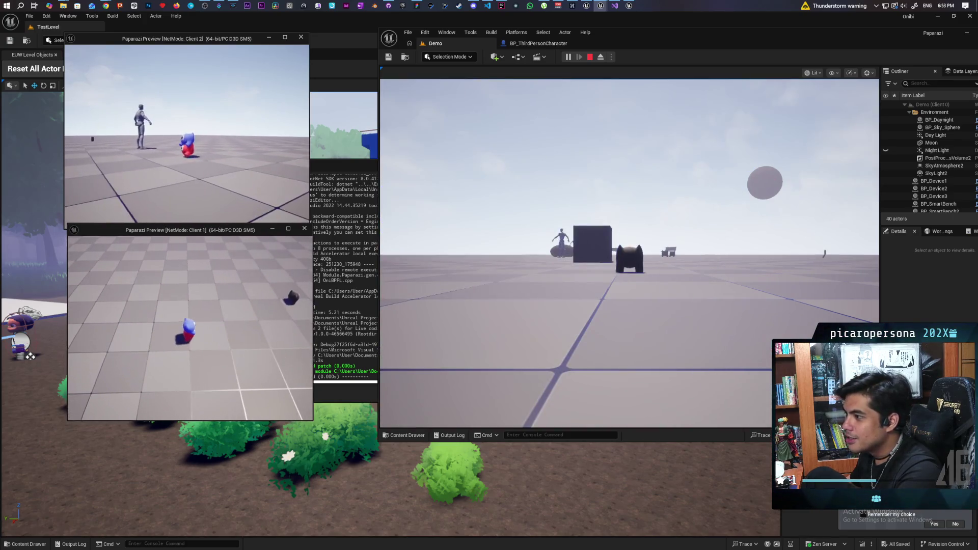
key(d)
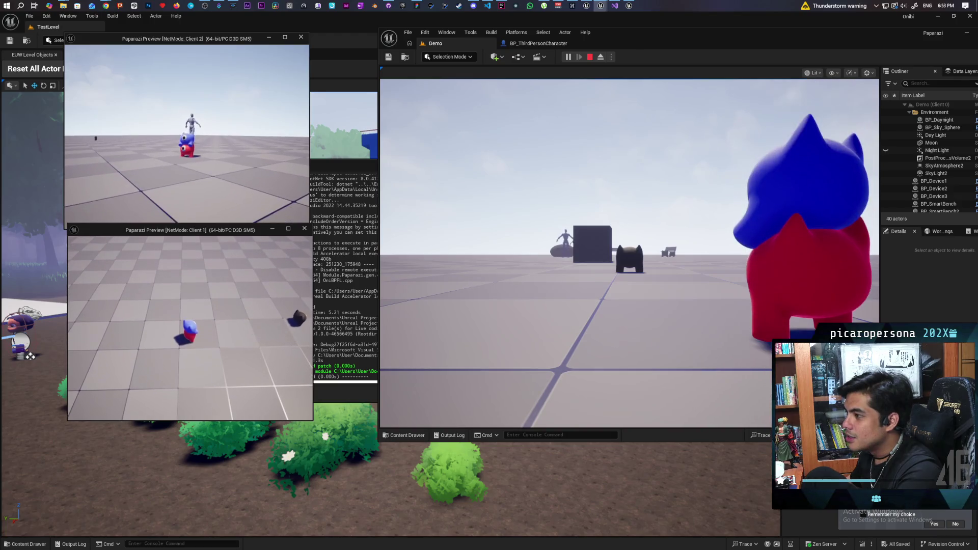
- On Client 2, detach the blue character, then move the red character forward and jump
click(43, 321)
key(space)
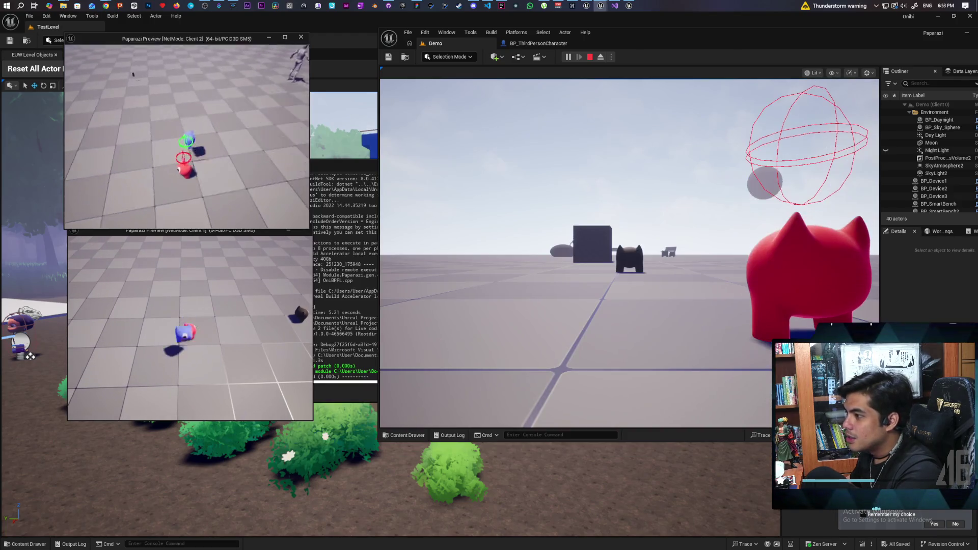
key(w)
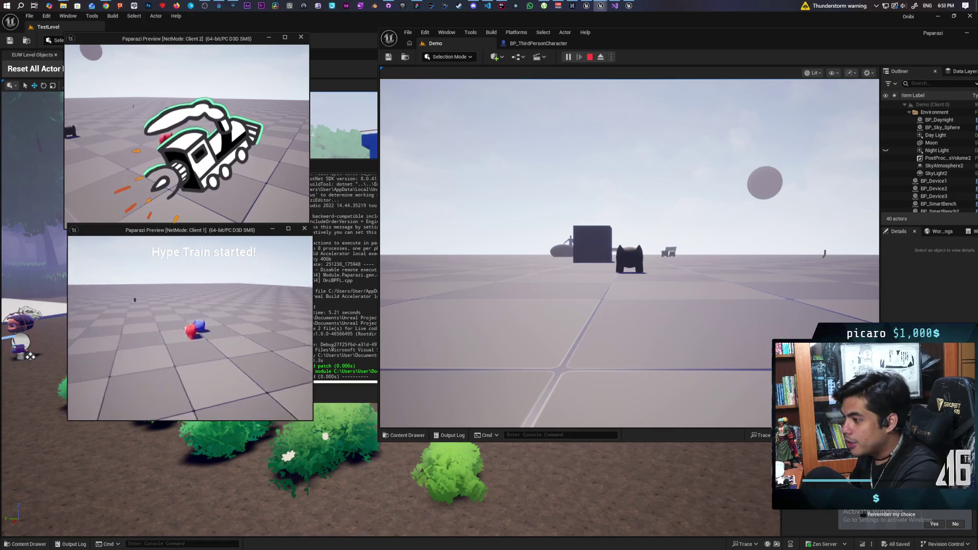
key(space)
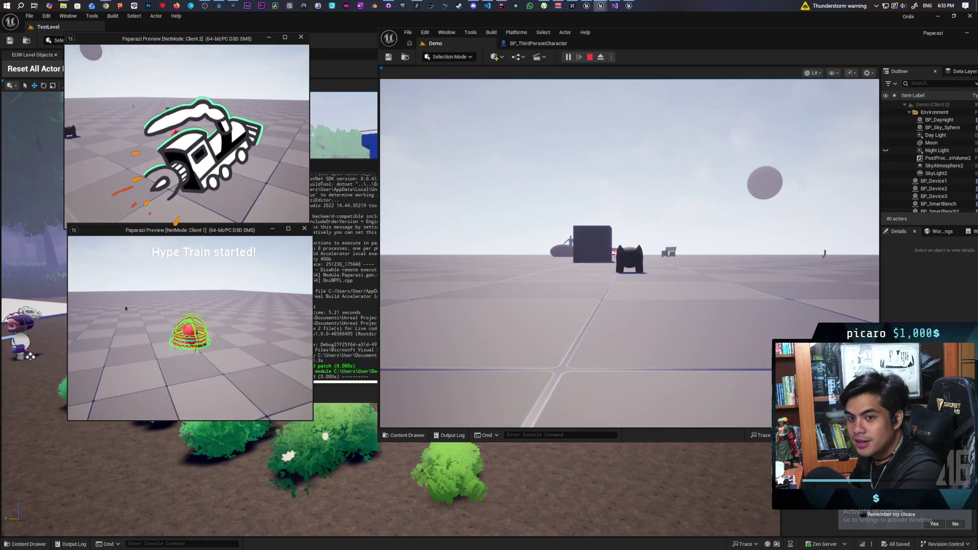
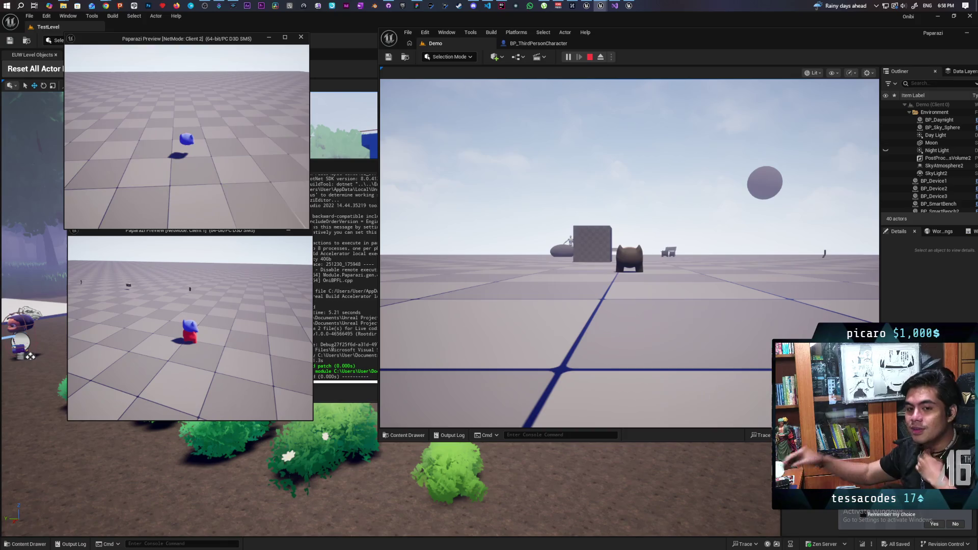
- Stop the running session and launch a fresh two-client play test, focusing Client 2
key(Escape)
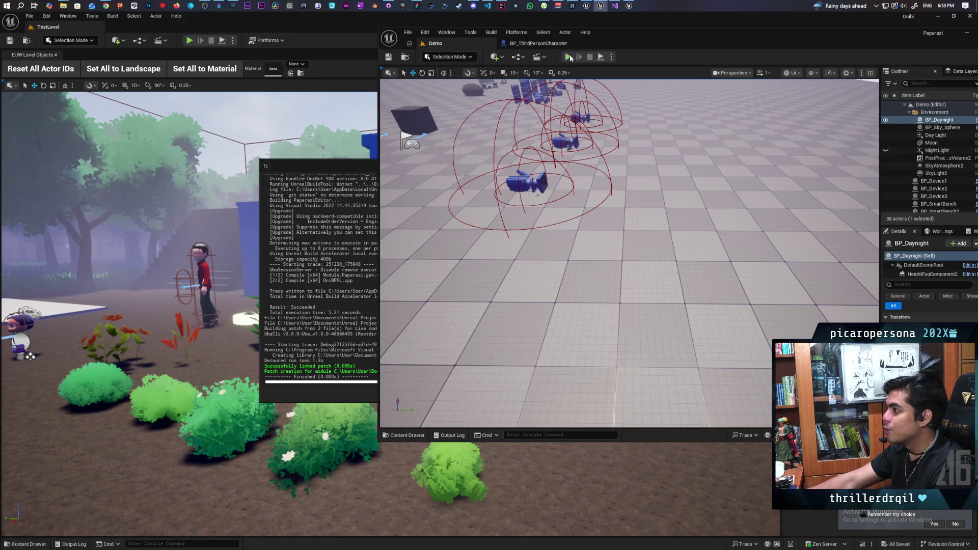
key(alt+p)
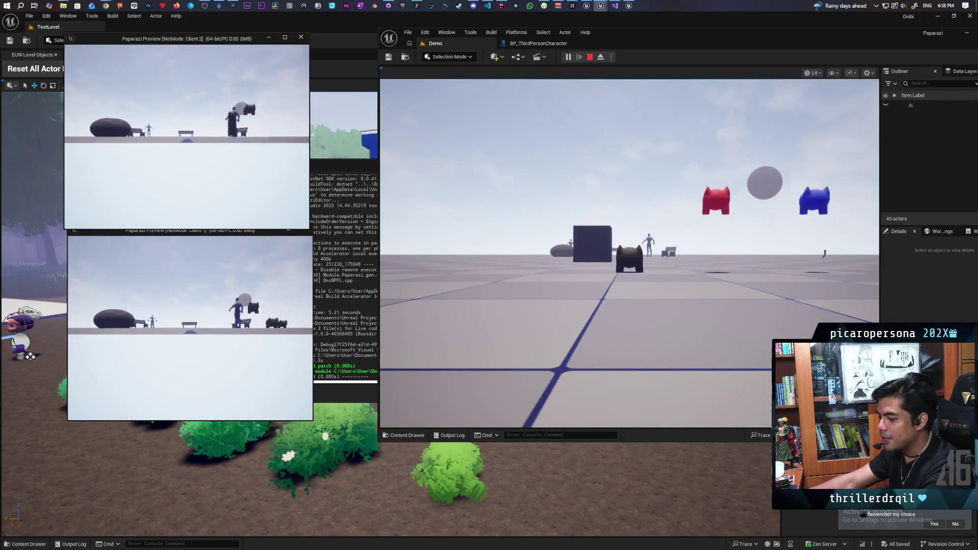
key(Caps_Lock)
click(203, 101)
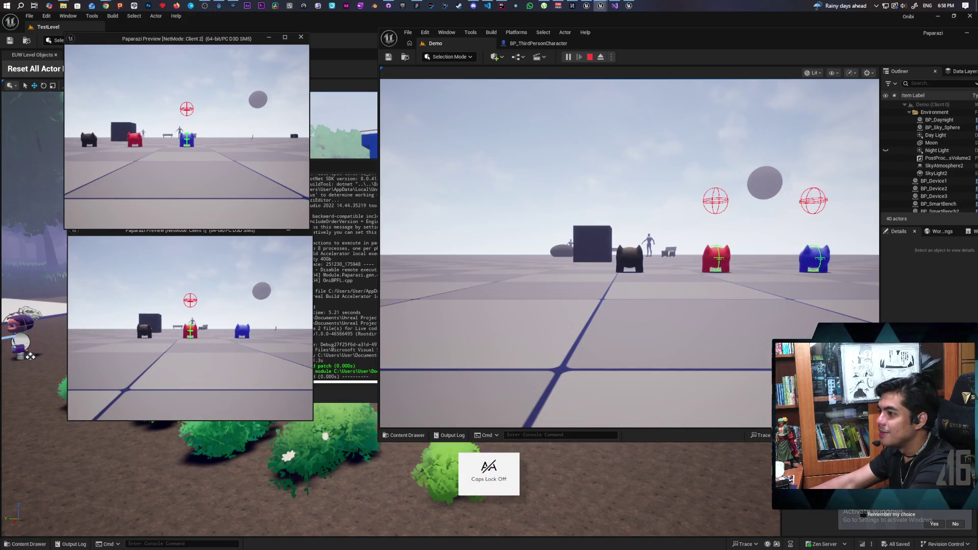
- Walk the blue character into the device spheres and back out, then end the session
key(w)
key(w)
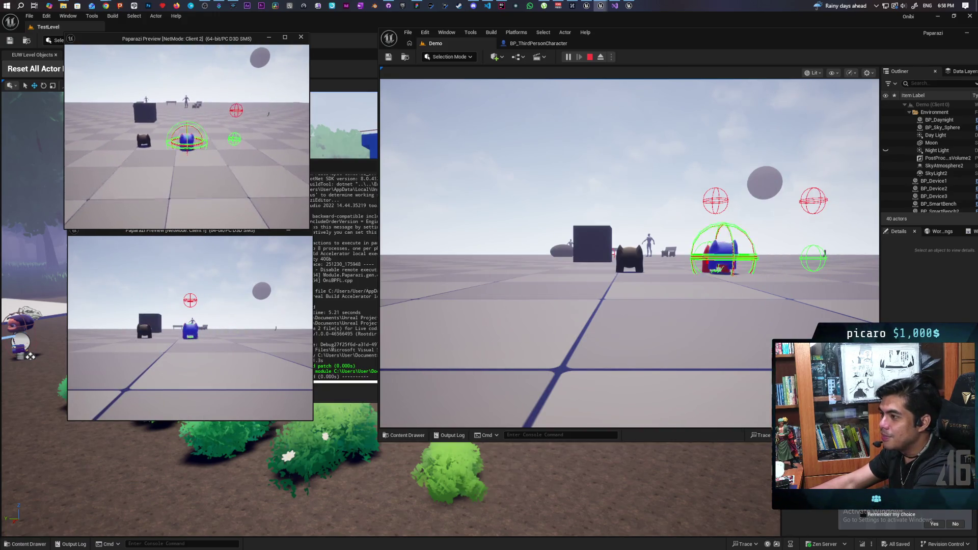
key(s)
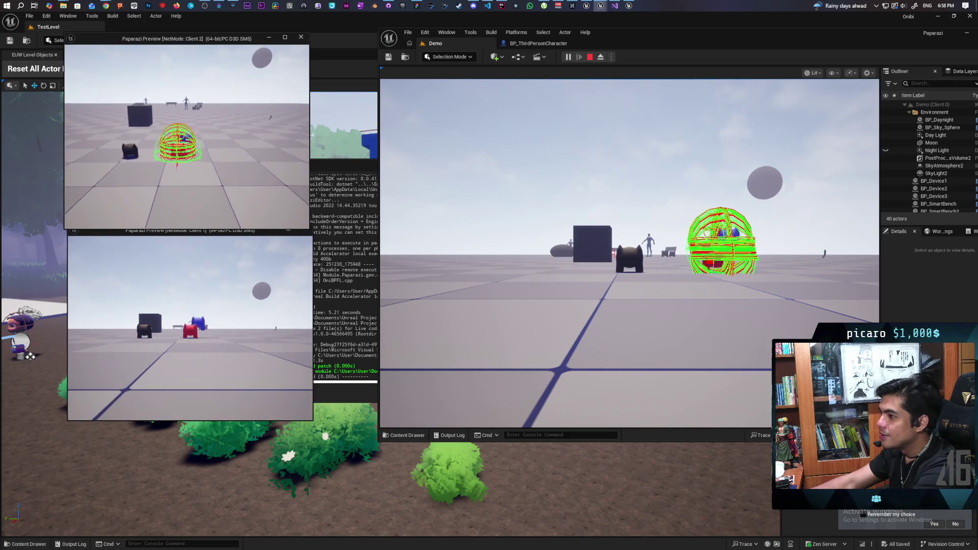
key(s)
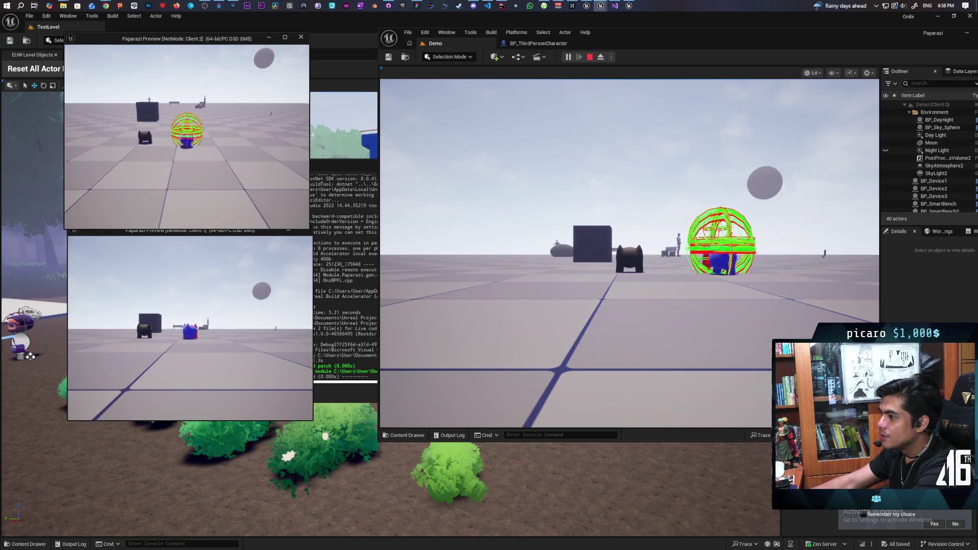
key(w)
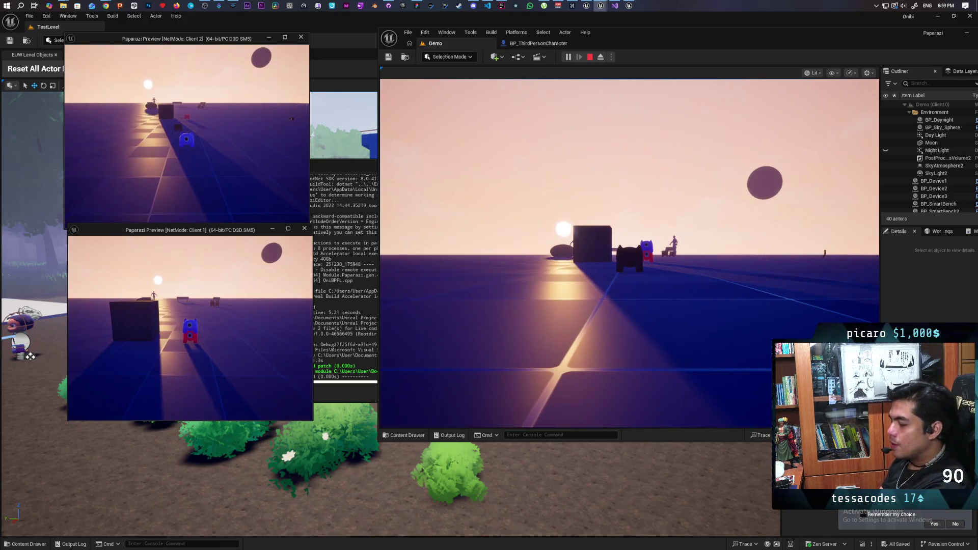
key(Escape)
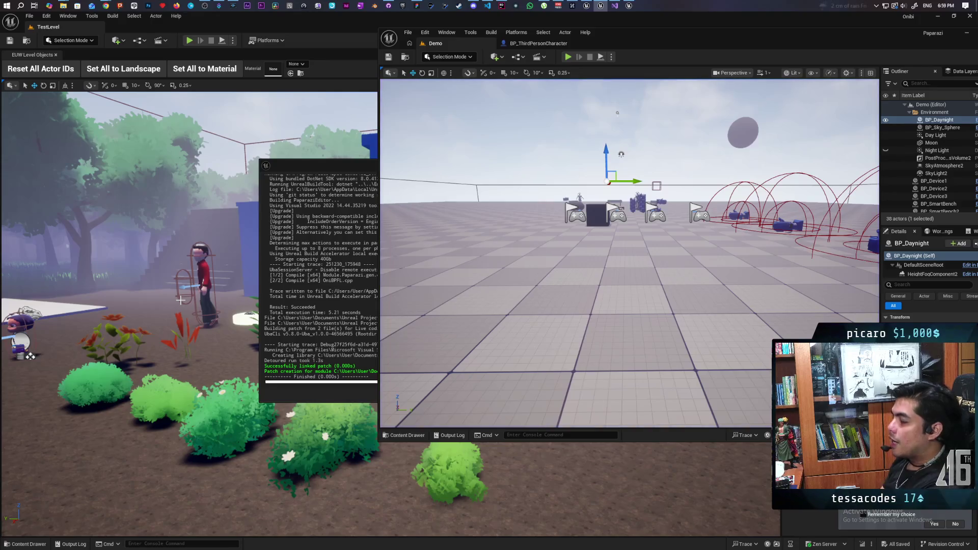
- Play, walk Client 2's blue character to the red object, pick it up with E, then stop
click(568, 56)
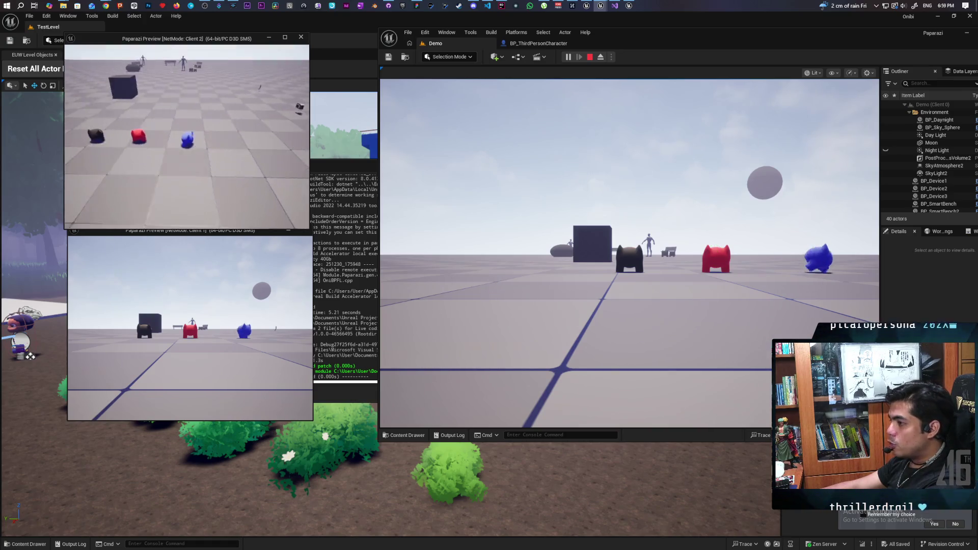
key(w)
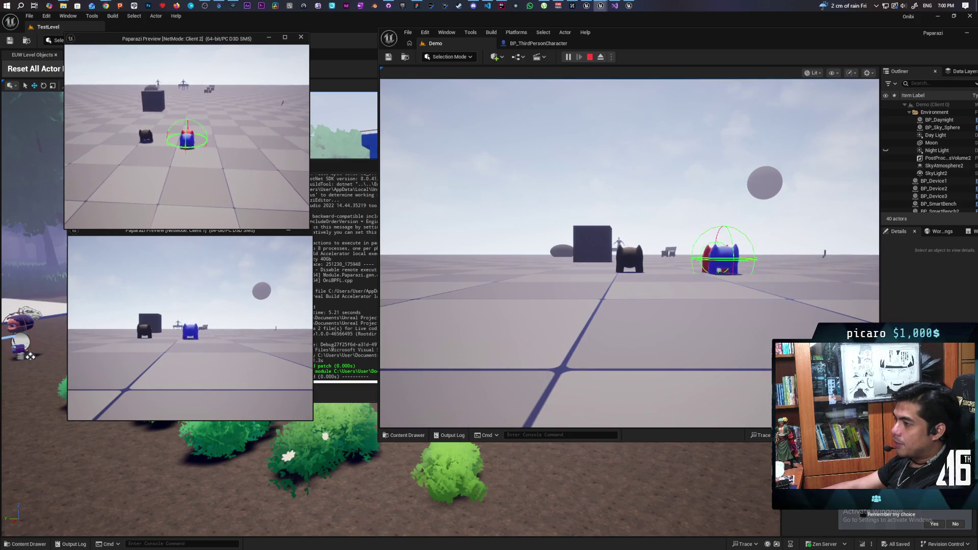
key(e)
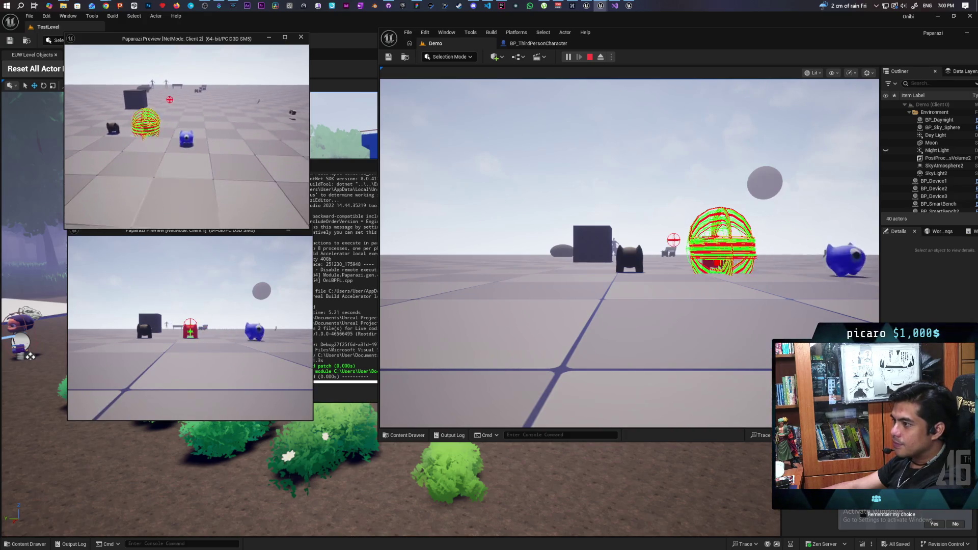
key(Escape)
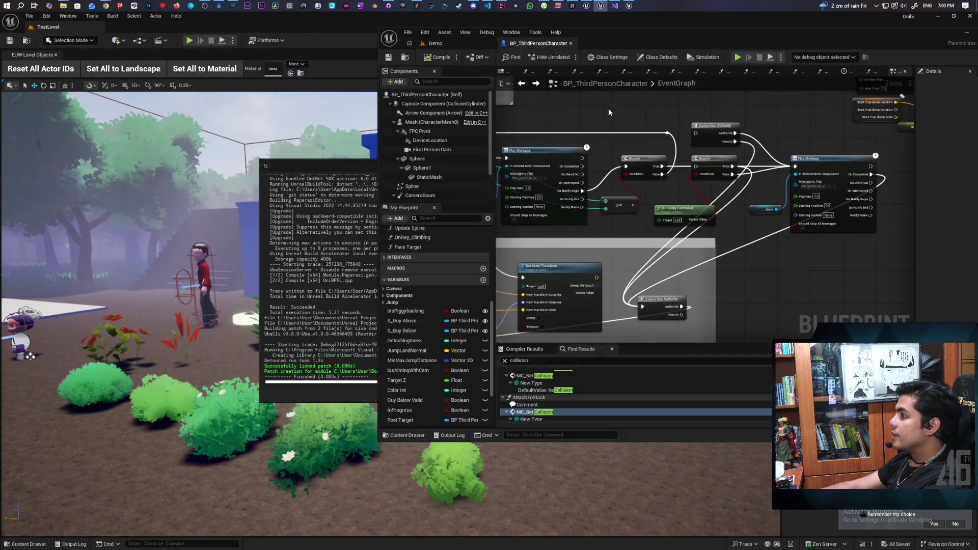
- Zoom and pan the EventGraph, then box-select Get Actor Transform and SET beside Set Replicate Movement
scroll(752, 214, down, 6)
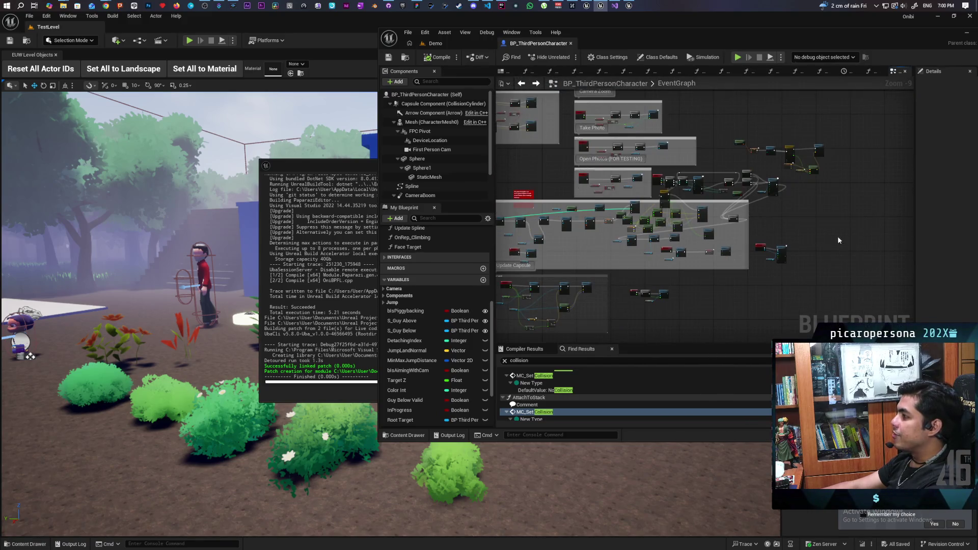
scroll(668, 200, up, 1)
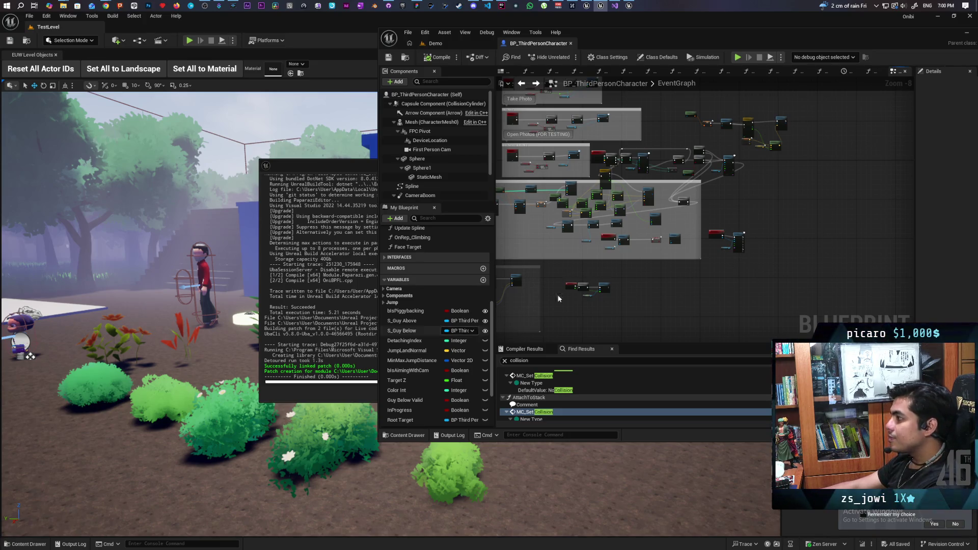
scroll(535, 306, up, 5)
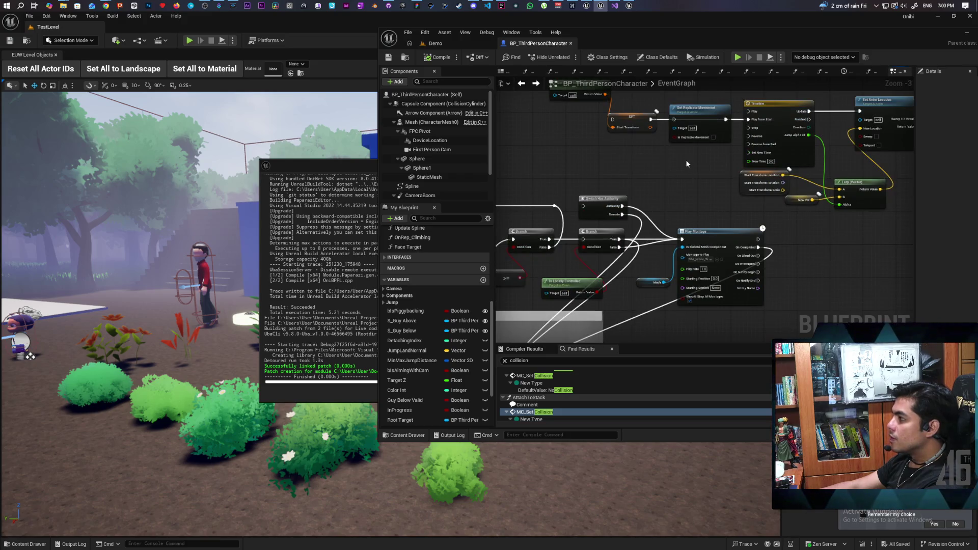
scroll(677, 172, down, 4)
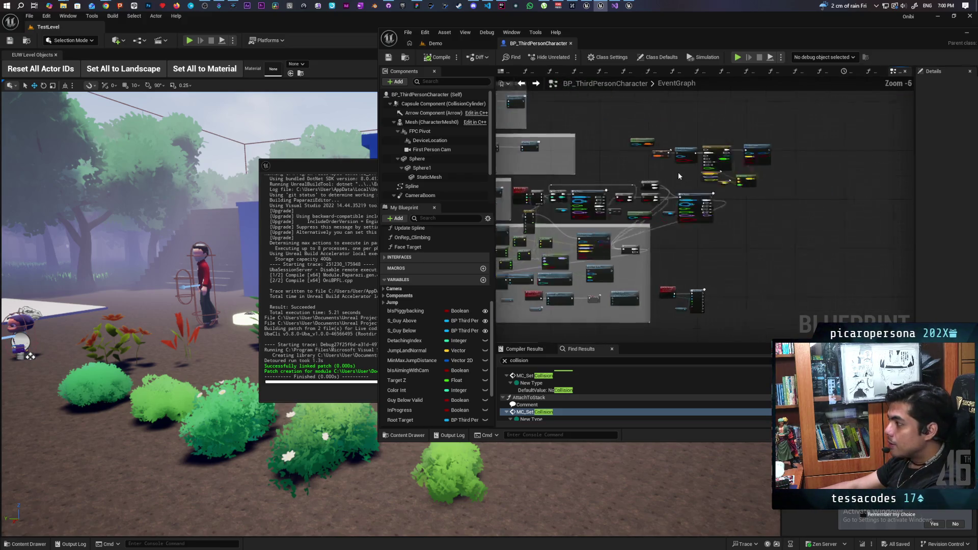
scroll(741, 174, up, 4)
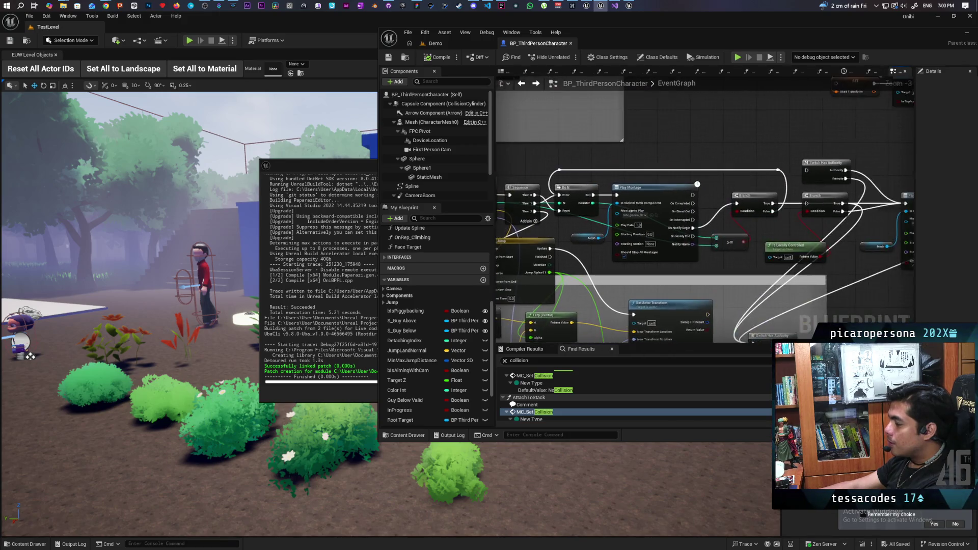
drag(741, 184, 668, 216)
mouse_move(655, 120)
mouse_down()
mouse_move(726, 153)
mouse_move(688, 182)
mouse_up()
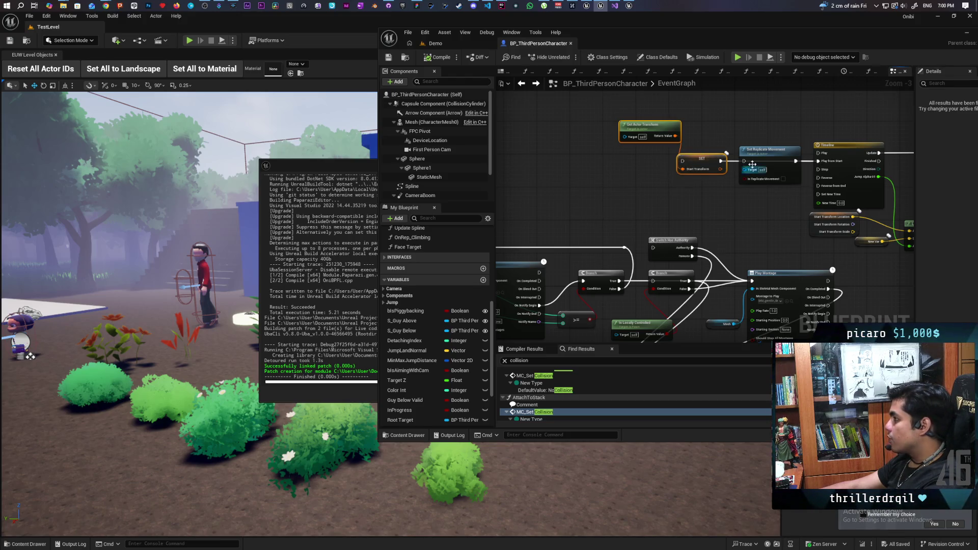
- Wire SET and the Branch True output into Set Replicate Movement, shifting the transform nodes left
drag(719, 161, 743, 161)
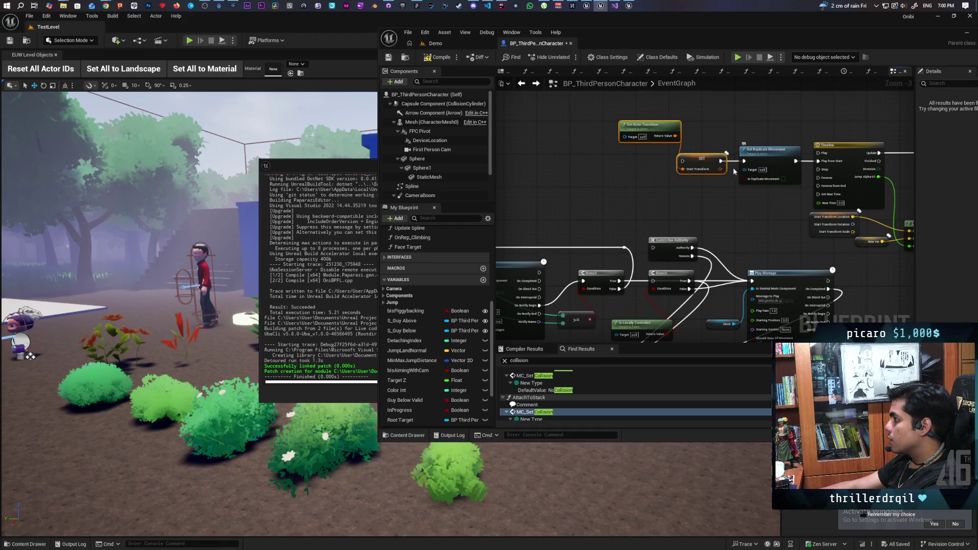
mouse_move(622, 125)
mouse_down()
mouse_move(492, 125)
mouse_move(496, 153)
mouse_move(610, 189)
mouse_move(731, 195)
mouse_up()
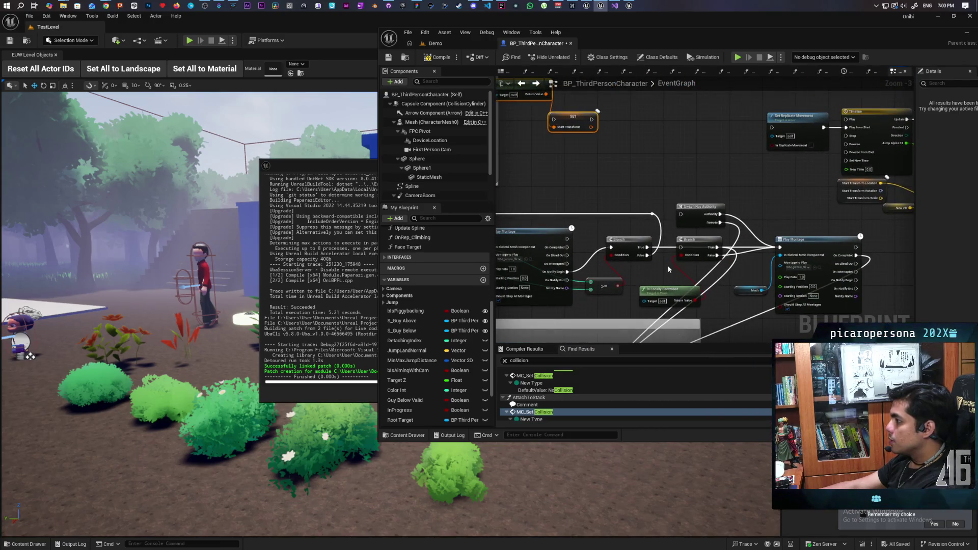
drag(646, 247, 771, 128)
drag(702, 153, 824, 191)
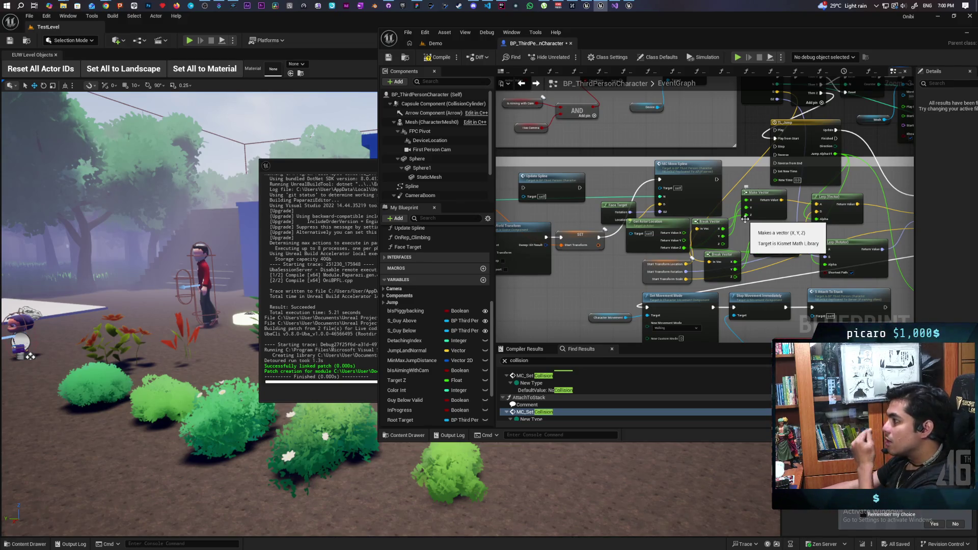
mouse_move(744, 219)
mouse_down()
mouse_move(598, 267)
mouse_move(679, 253)
mouse_move(555, 310)
mouse_move(524, 404)
mouse_up()
drag(835, 151, 762, 137)
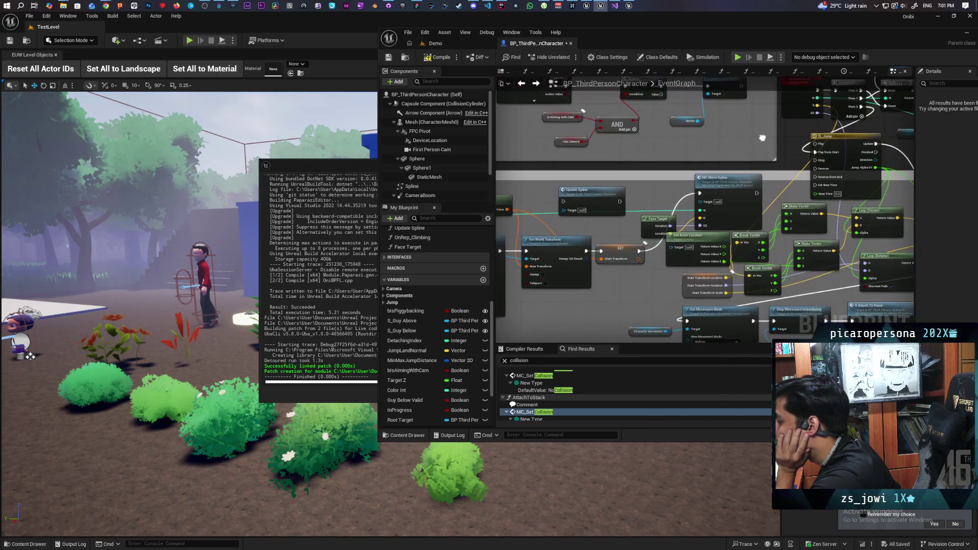
drag(650, 289, 711, 287)
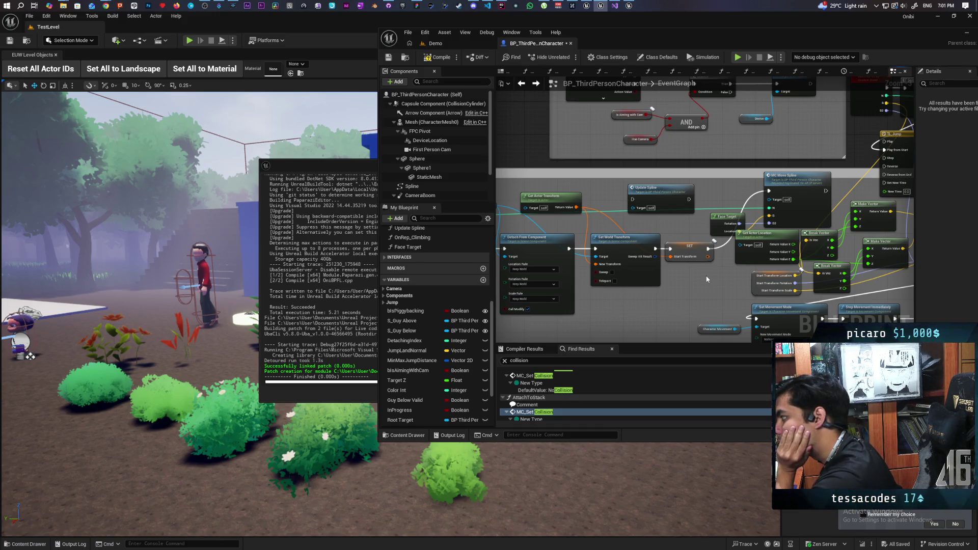
key(ctrl+z)
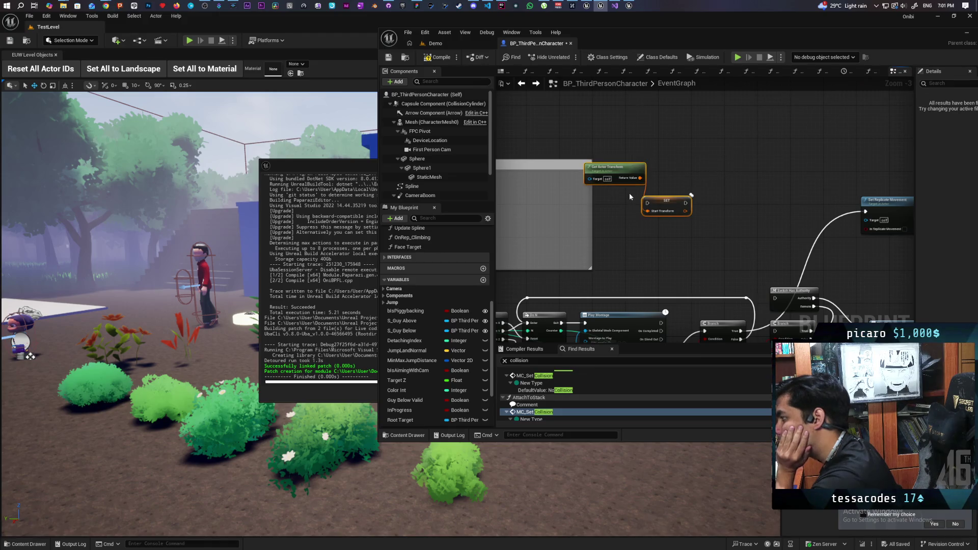
- Place Get Actor Transform above SET and move the Start Transform setter up and right
mouse_move(631, 170)
mouse_down()
mouse_move(683, 160)
mouse_move(680, 178)
mouse_up()
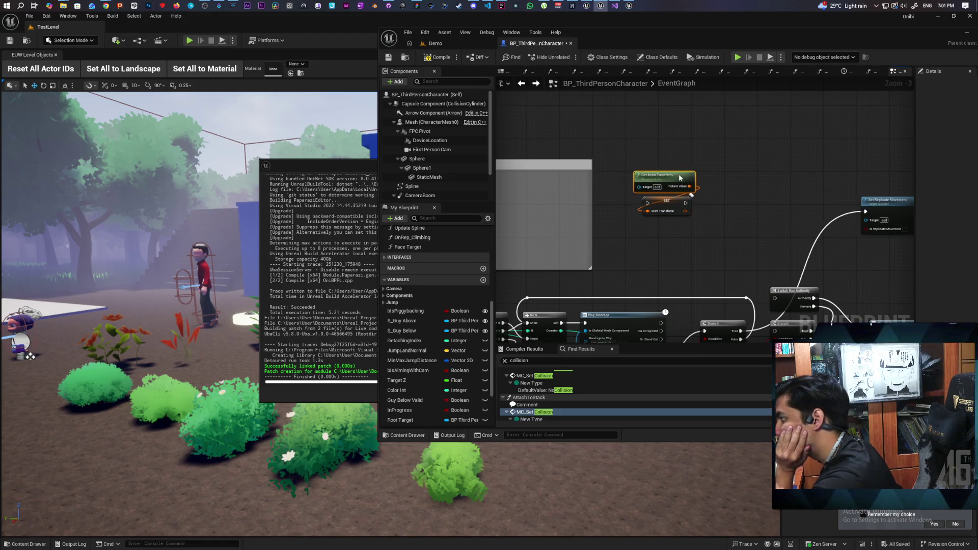
click(726, 207)
drag(727, 207, 605, 215)
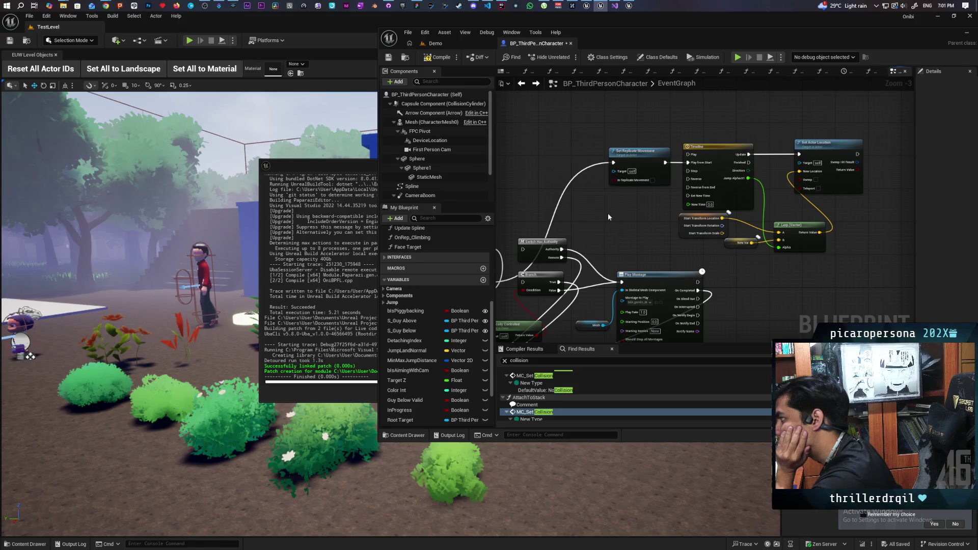
drag(607, 213, 767, 221)
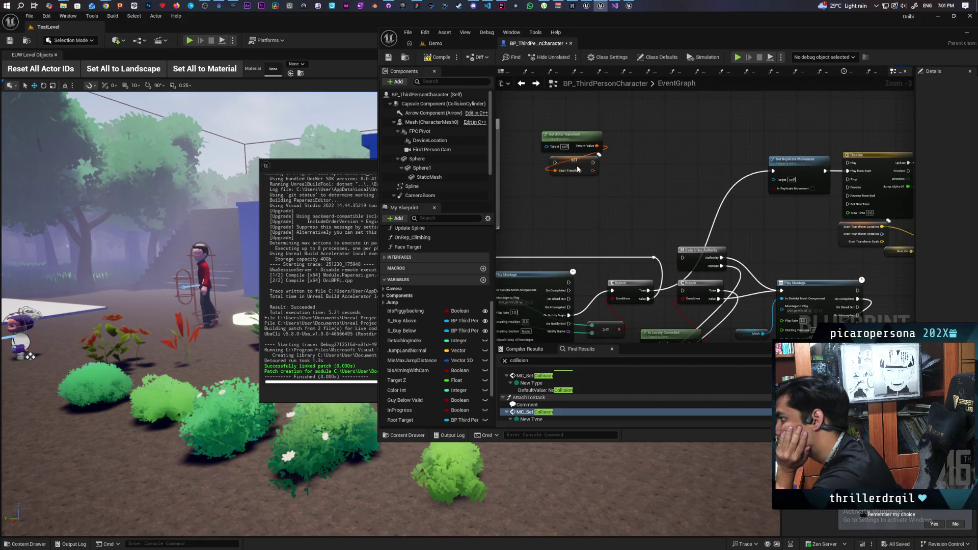
drag(572, 165, 760, 129)
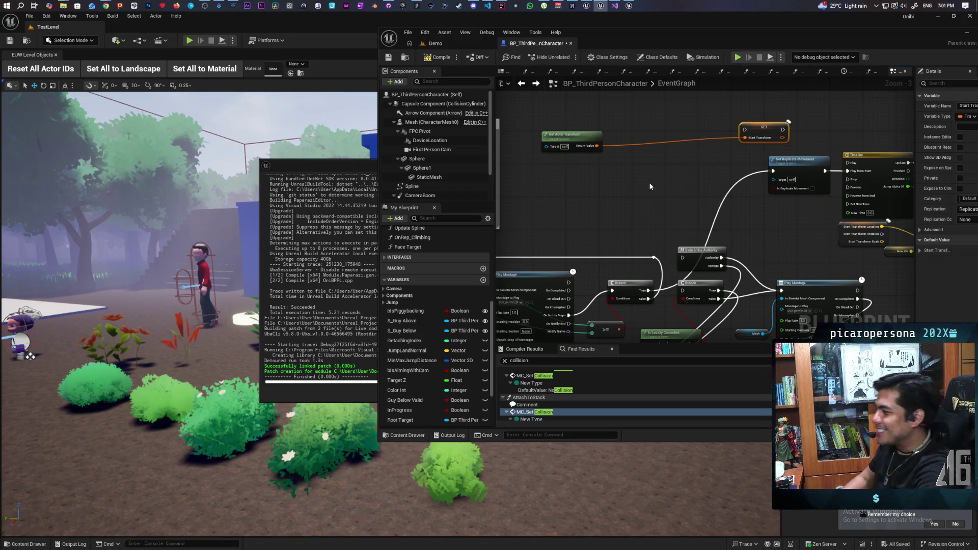
mouse_move(730, 175)
mouse_down()
mouse_move(611, 189)
mouse_move(602, 203)
mouse_up()
click(542, 218)
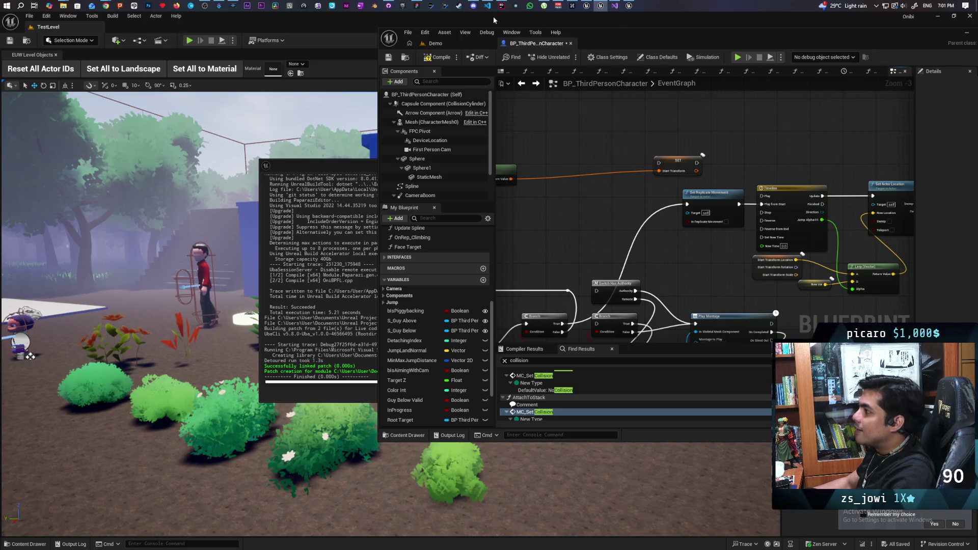
- Look over the OniBPFL.h header in the code editor, then return to the Blueprint graph
click(501, 6)
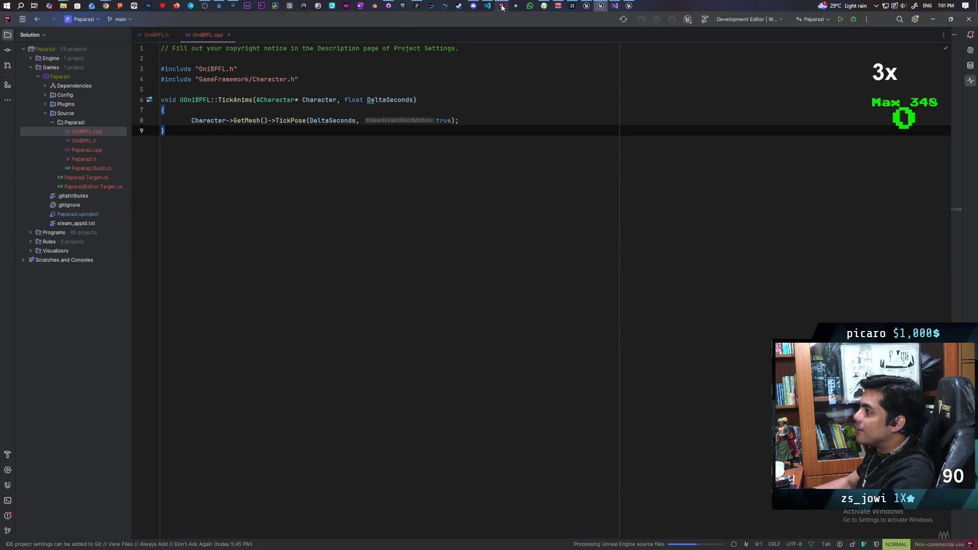
click(157, 38)
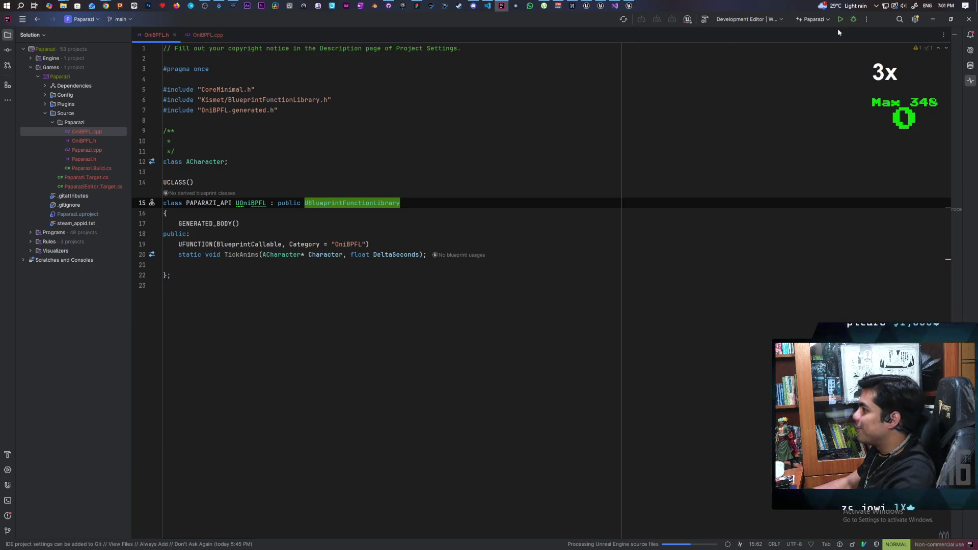
click(928, 18)
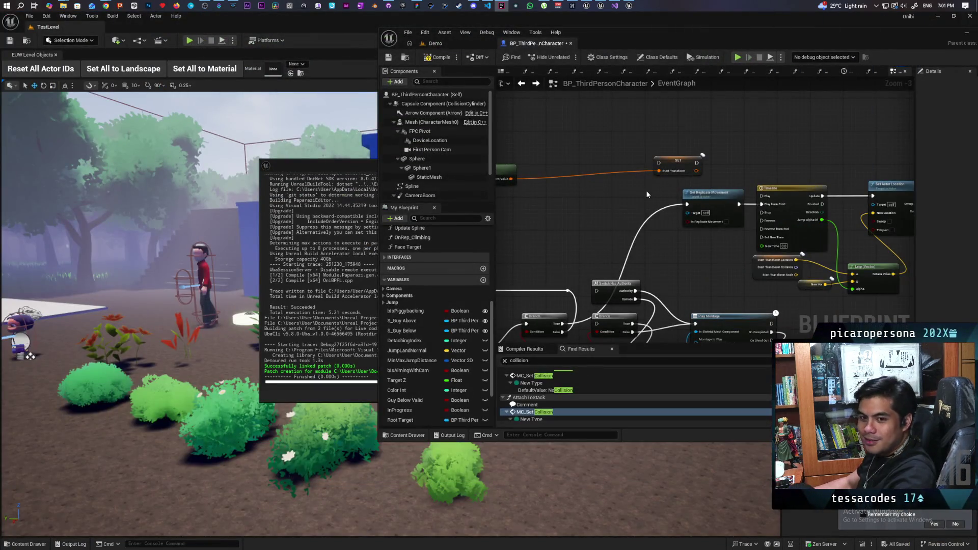
drag(633, 201, 629, 255)
mouse_move(521, 208)
mouse_down()
mouse_move(611, 158)
mouse_move(632, 159)
mouse_up()
scroll(660, 207, up, 3)
mouse_move(579, 188)
mouse_down()
mouse_move(626, 176)
mouse_move(535, 169)
mouse_up()
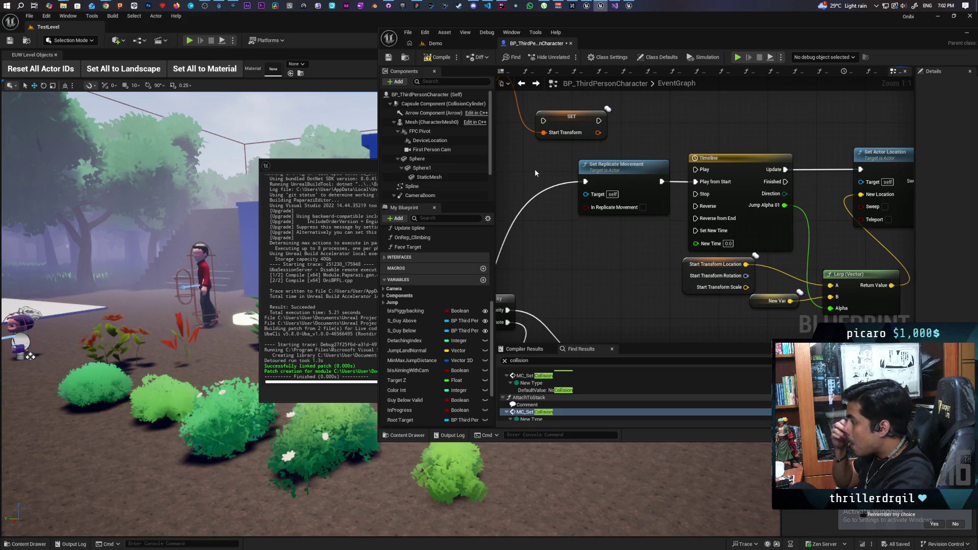
mouse_move(538, 164)
mouse_down()
mouse_move(555, 199)
mouse_move(578, 196)
mouse_up()
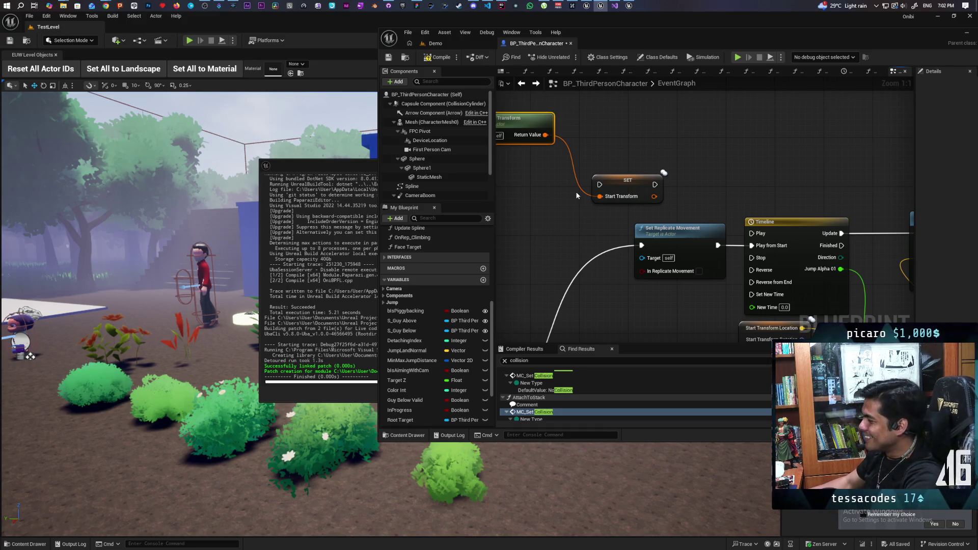
drag(577, 195, 623, 165)
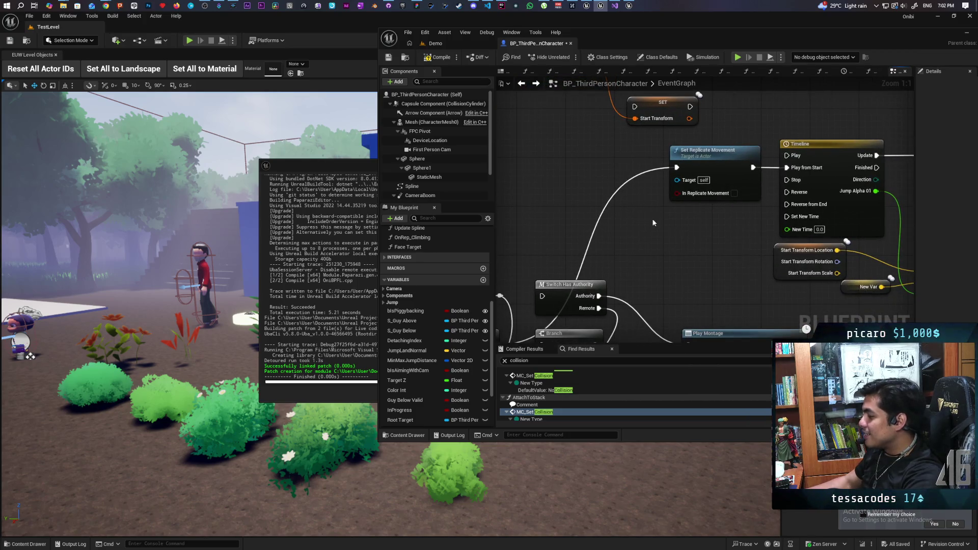
mouse_move(647, 199)
mouse_down()
mouse_move(585, 222)
mouse_move(548, 221)
mouse_up()
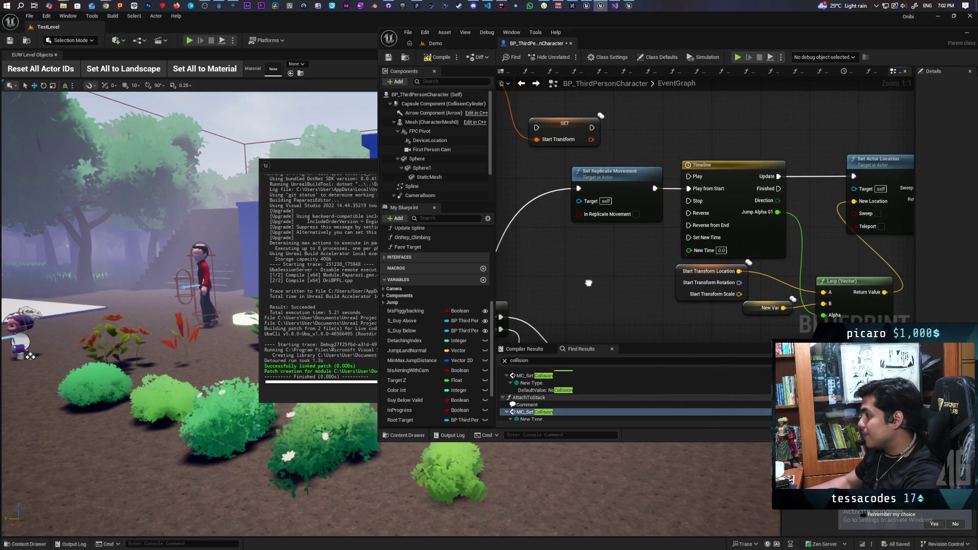
mouse_move(588, 283)
mouse_down()
mouse_move(624, 316)
mouse_move(629, 298)
mouse_move(701, 270)
mouse_move(661, 300)
mouse_move(657, 270)
mouse_up()
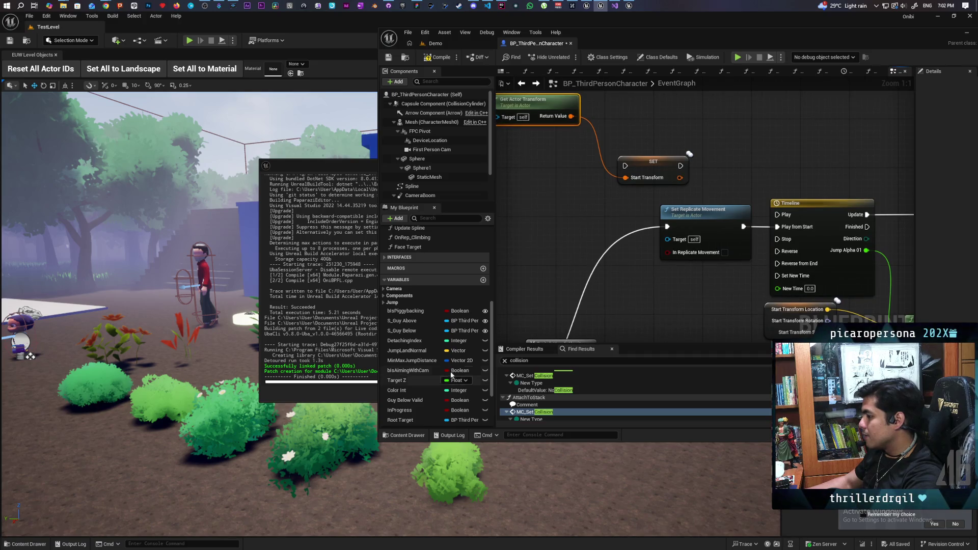
scroll(433, 331, down, 3)
mouse_move(667, 304)
mouse_down()
mouse_move(601, 203)
mouse_move(504, 258)
mouse_move(569, 221)
mouse_up()
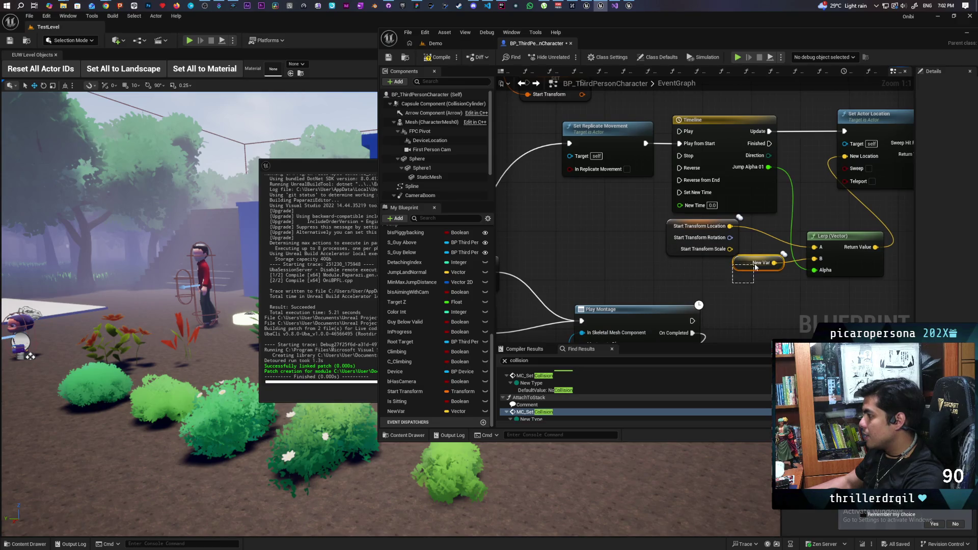
- Duplicate the NewVar vector as NewVar_0 and drop a SET NewVar_0 node into the graph
mouse_move(576, 255)
mouse_down()
mouse_move(607, 317)
mouse_move(604, 299)
mouse_up()
click(402, 411)
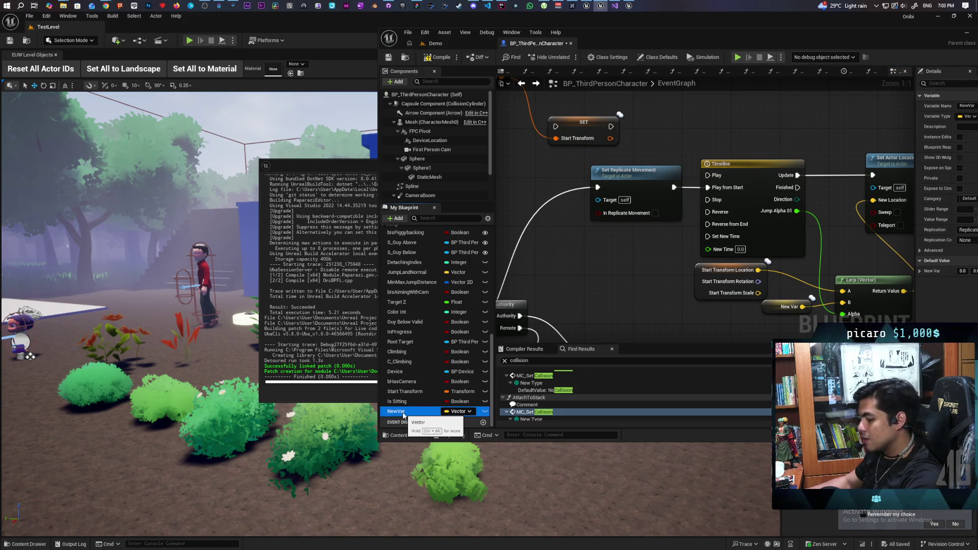
key(ctrl+d)
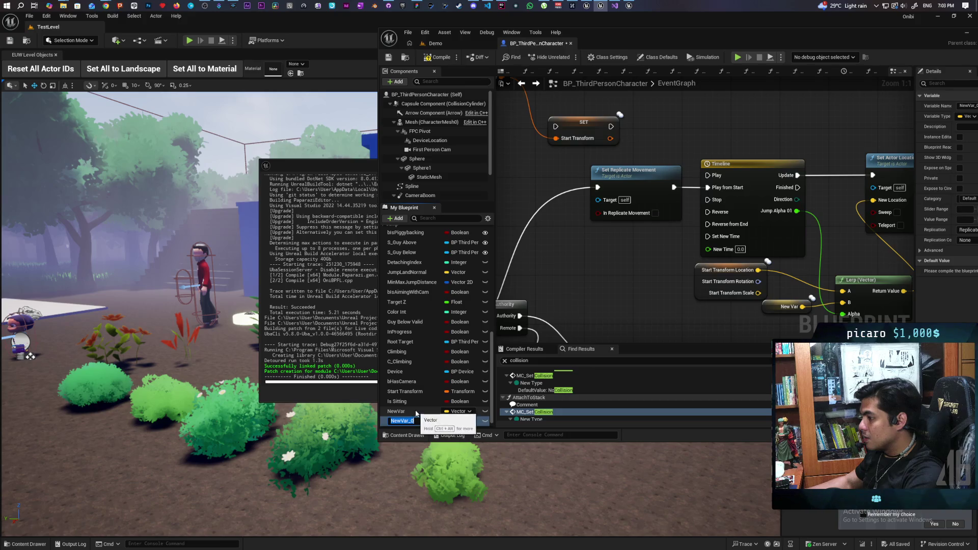
click(382, 424)
drag(402, 423, 574, 248)
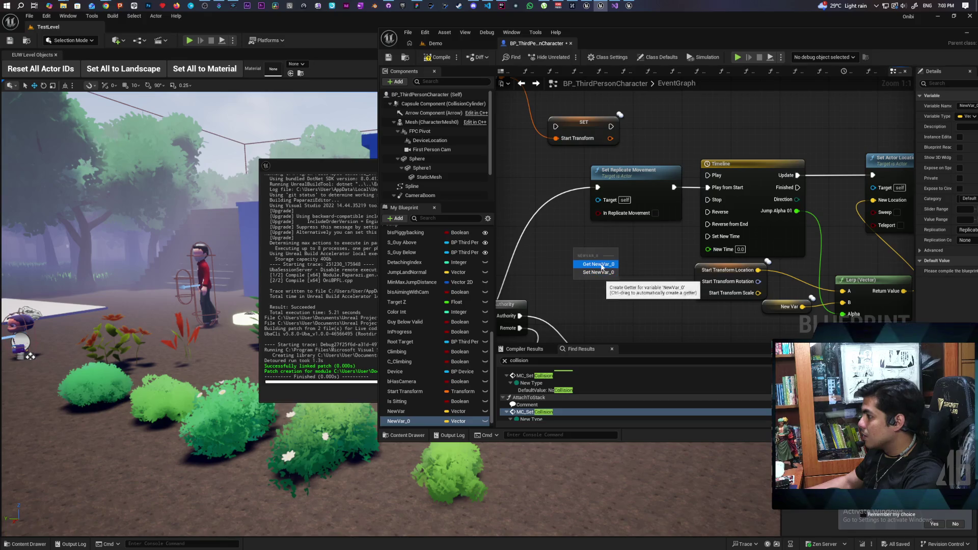
click(601, 272)
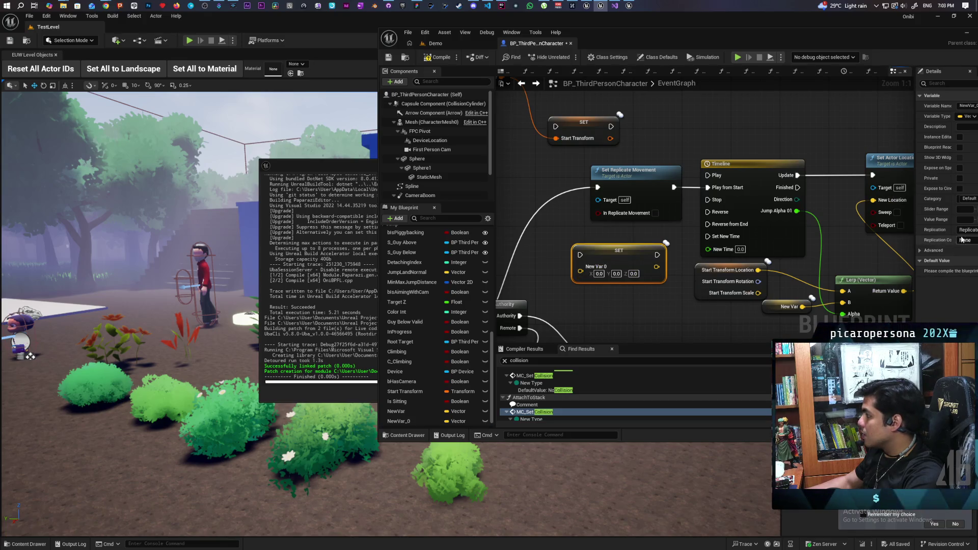
- Set NewVar_0 replication to None and place its setter beside the Start Transform setter
drag(913, 235, 820, 236)
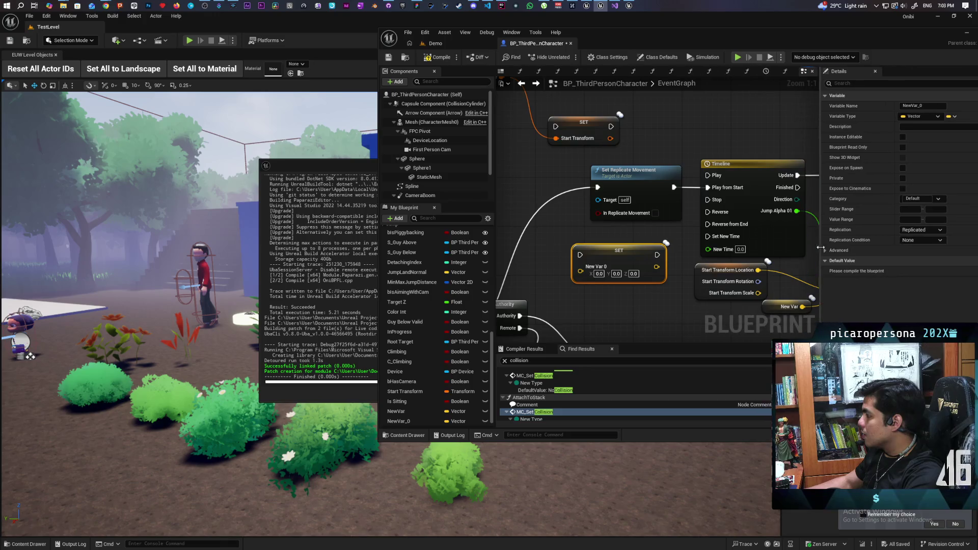
click(923, 230)
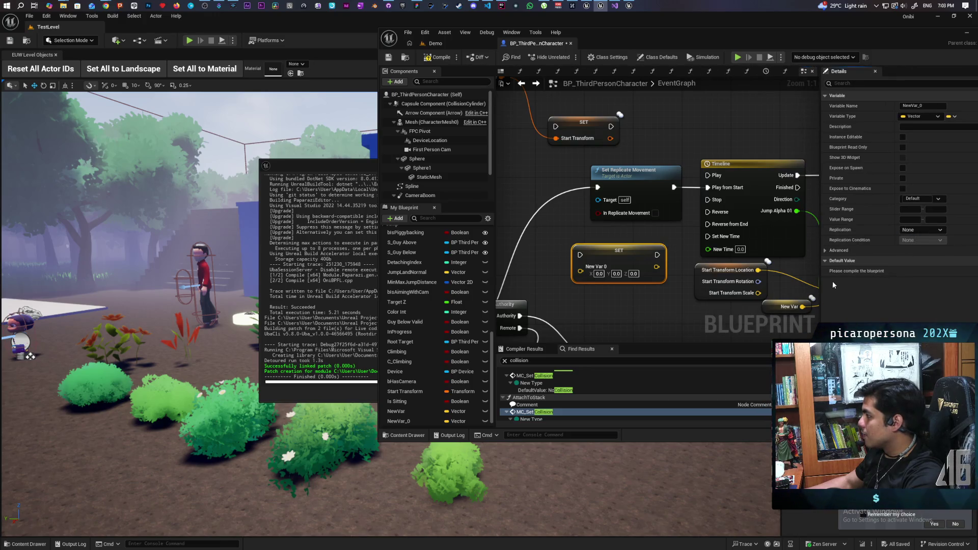
drag(820, 280, 899, 280)
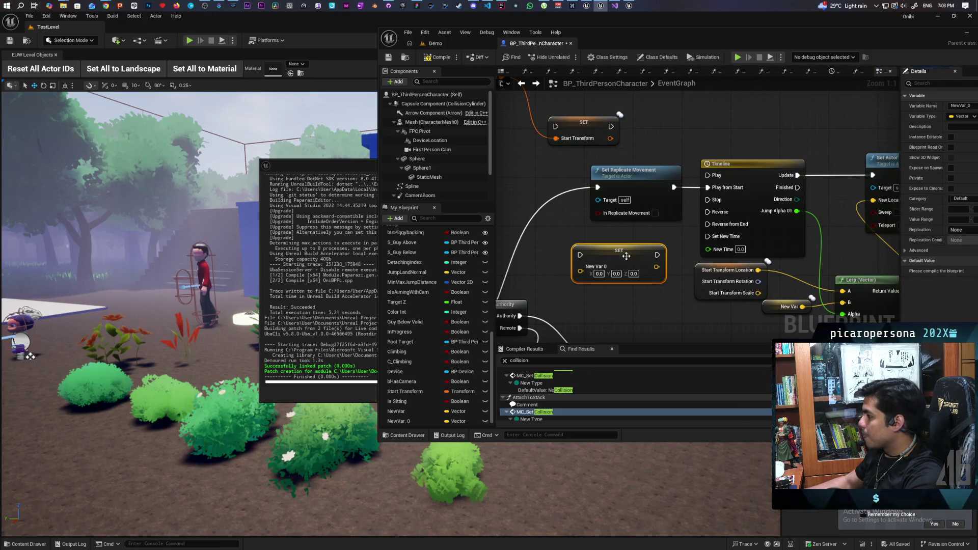
drag(632, 256, 711, 120)
mouse_move(667, 231)
mouse_down()
mouse_move(803, 217)
mouse_move(621, 230)
mouse_up()
mouse_move(696, 293)
mouse_down()
mouse_move(588, 239)
mouse_move(627, 271)
mouse_move(696, 293)
mouse_up()
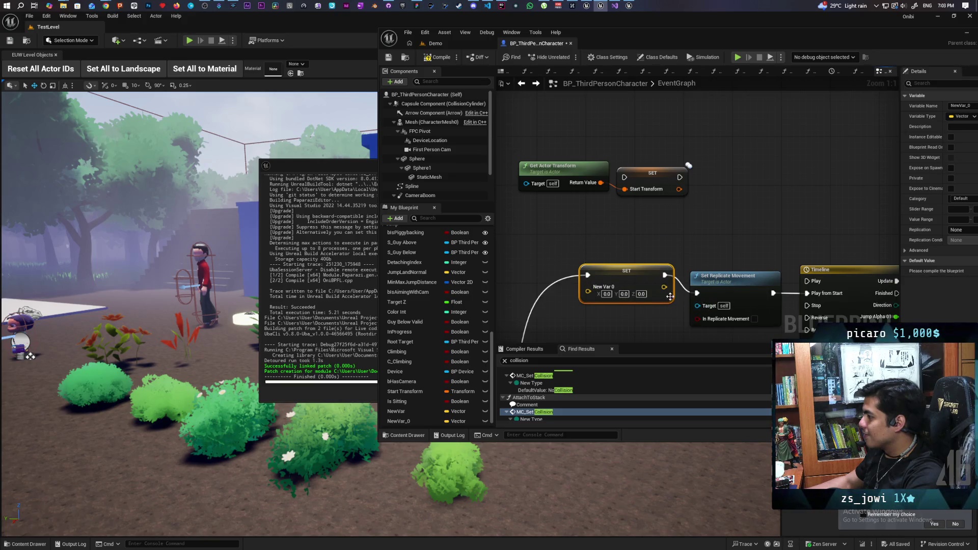
- Chain the NewVar_0 setter into Set Replicate Movement and feed it a Get Actor Location node
drag(630, 275, 630, 293)
right_click(582, 254)
text(get actor lcoat)
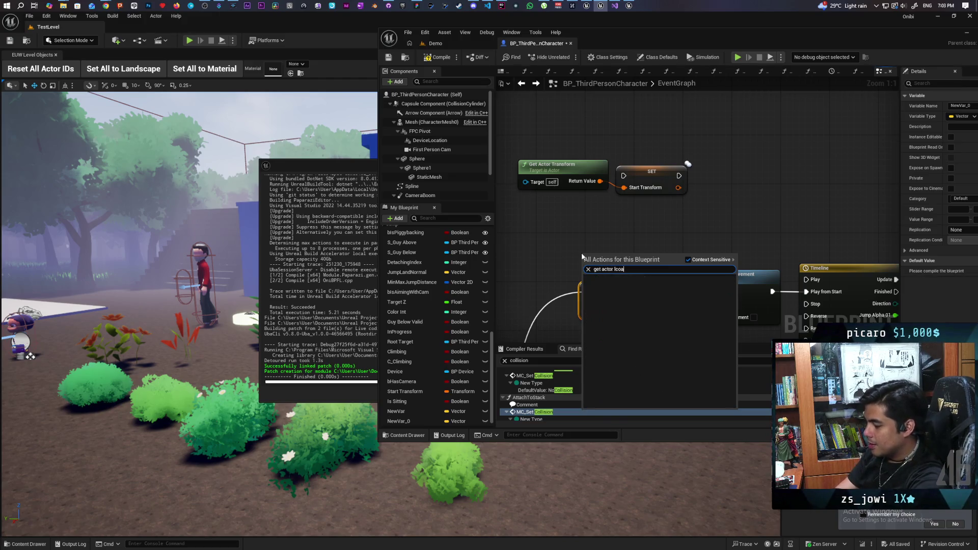
key(BackSpace)
key(BackSpace)
key(BackSpace)
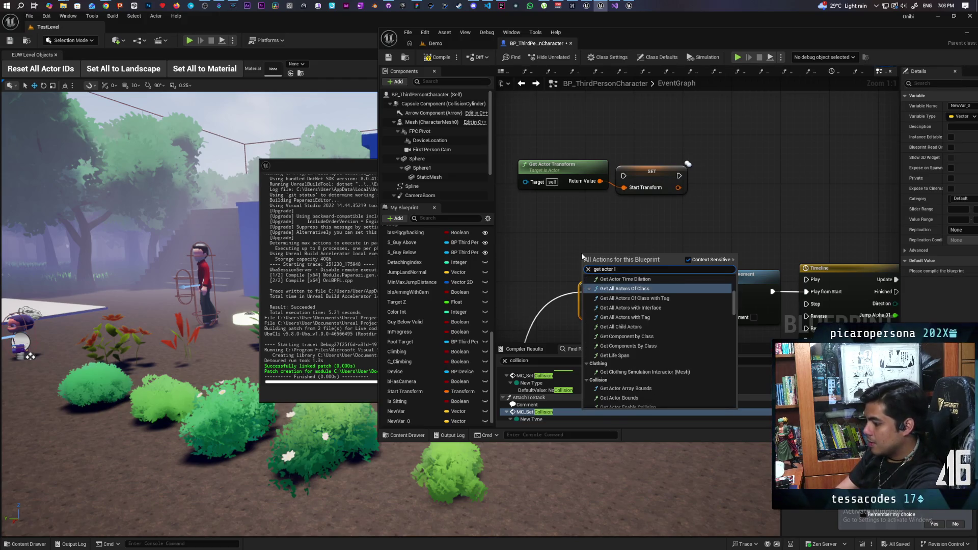
text(ocatio)
key(Return)
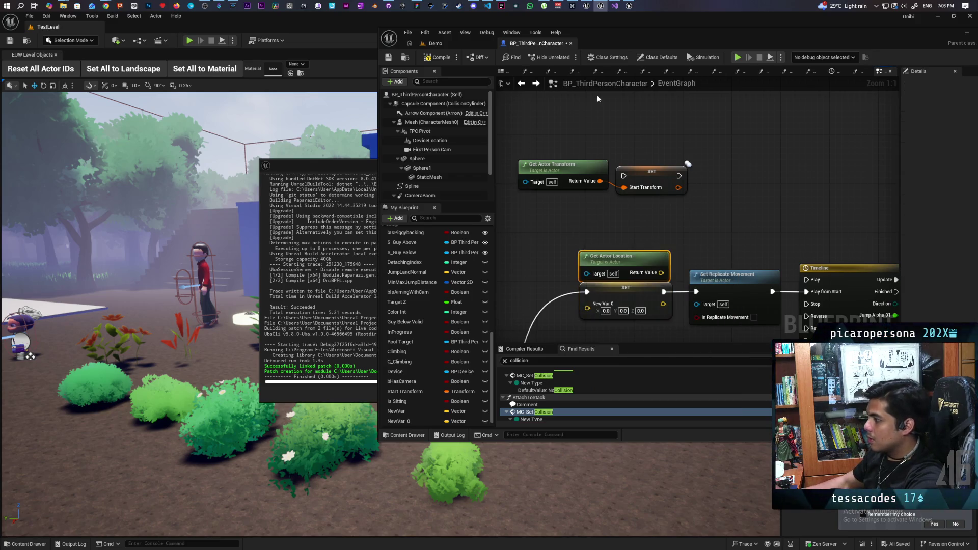
mouse_move(645, 256)
mouse_down()
mouse_move(562, 254)
mouse_move(587, 307)
mouse_up()
drag(570, 258, 617, 248)
- Plug a NewVar_0 getter into the Lerp A input, then compile and save all
drag(658, 223, 622, 217)
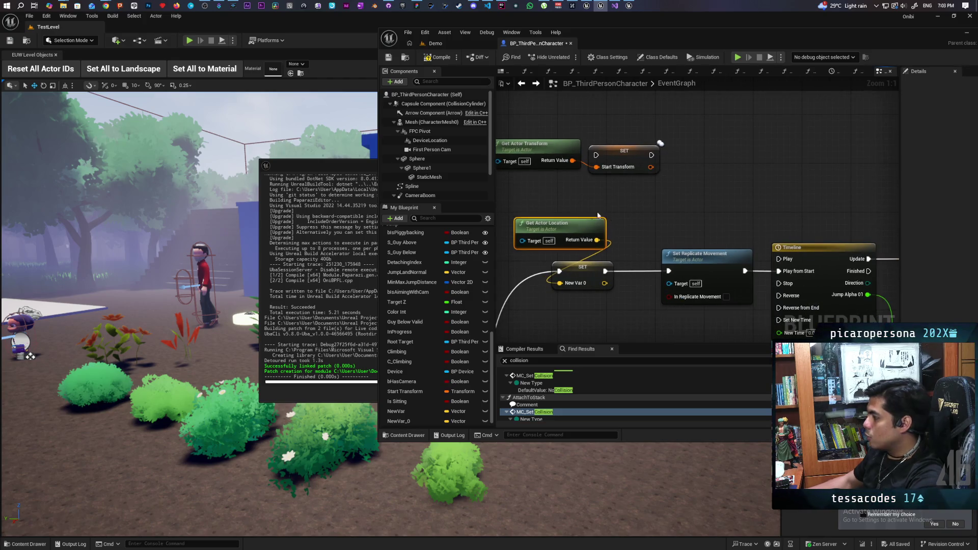
mouse_move(698, 235)
mouse_down()
mouse_move(662, 216)
mouse_move(683, 204)
mouse_move(651, 152)
mouse_move(514, 117)
mouse_move(623, 95)
mouse_move(588, 96)
mouse_up()
mouse_move(400, 421)
mouse_down()
mouse_move(794, 265)
mouse_move(752, 286)
mouse_move(807, 242)
mouse_up()
key(F7)
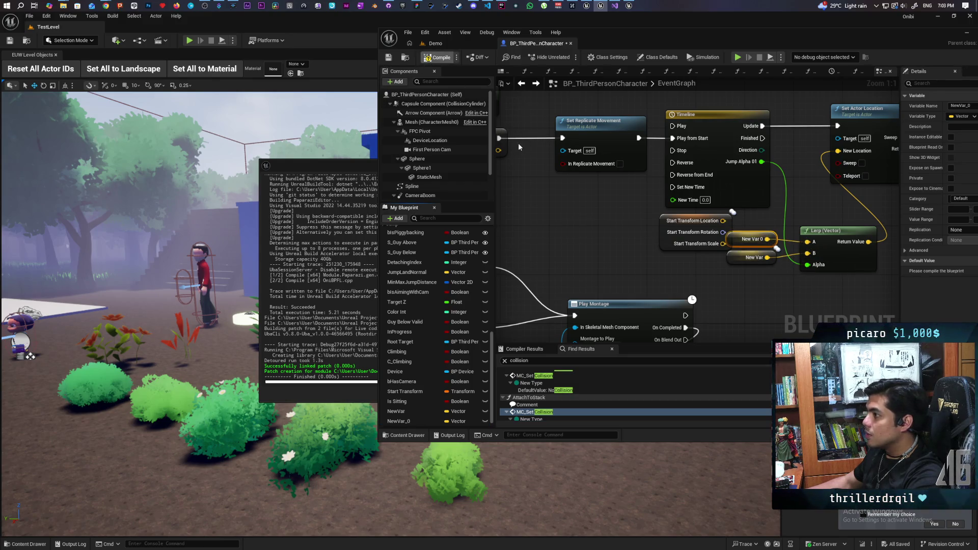
key(ctrl+s)
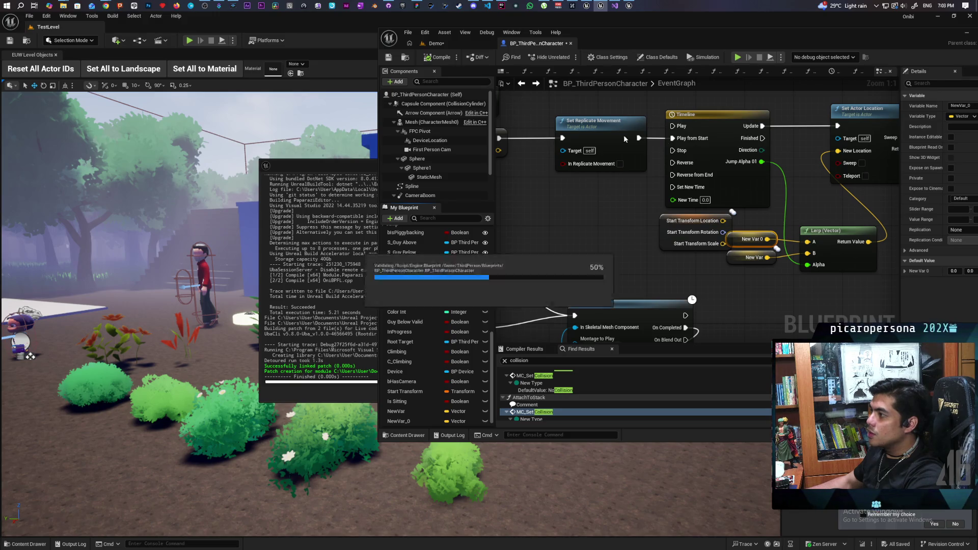
- Zoom out to review the graph, then launch a two-client play session from the Demo level
scroll(561, 157, down, 4)
scroll(671, 198, down, 2)
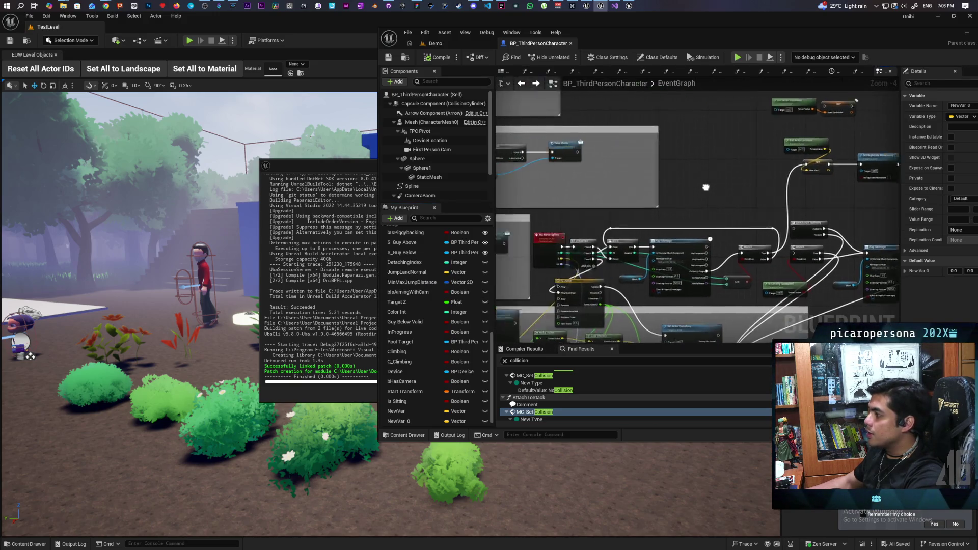
scroll(695, 203, up, 2)
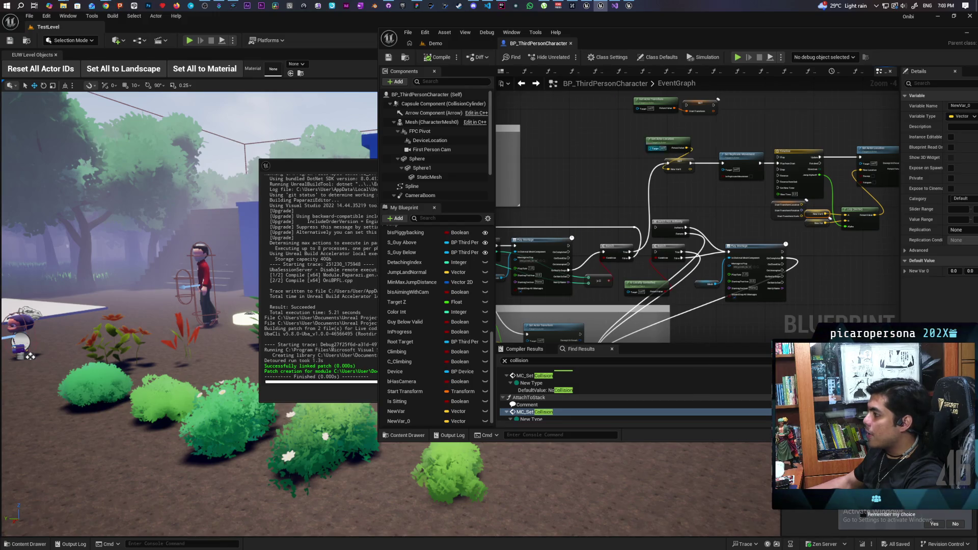
mouse_move(740, 174)
mouse_down()
mouse_move(627, 188)
mouse_move(603, 245)
mouse_up()
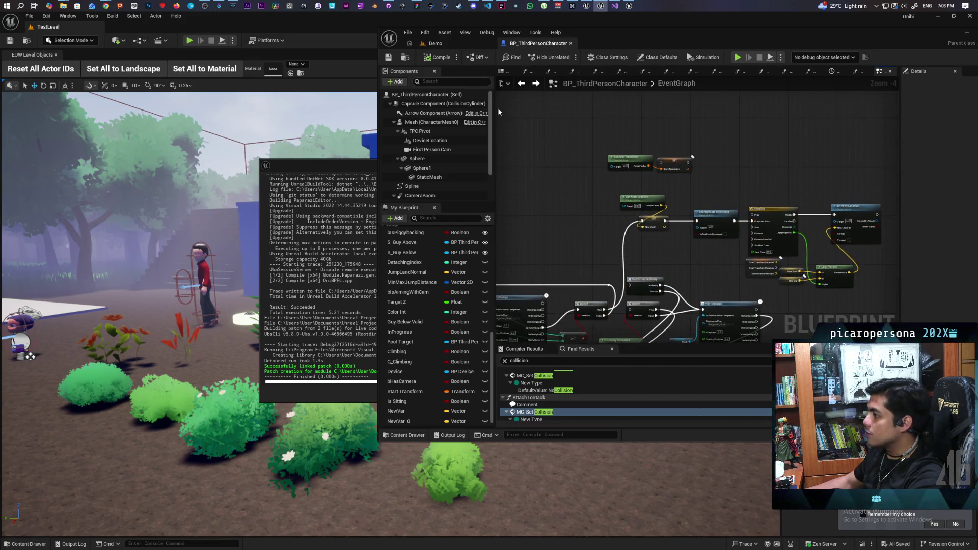
click(448, 46)
click(567, 56)
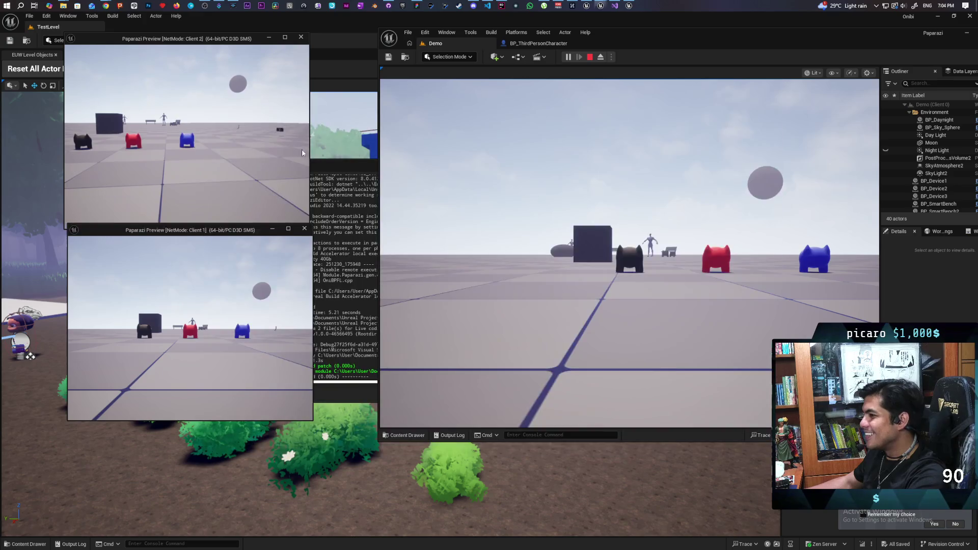
- Walk Client 2's blue character forward onto the red one, then stop playing
key(w)
key(w)
key(e)
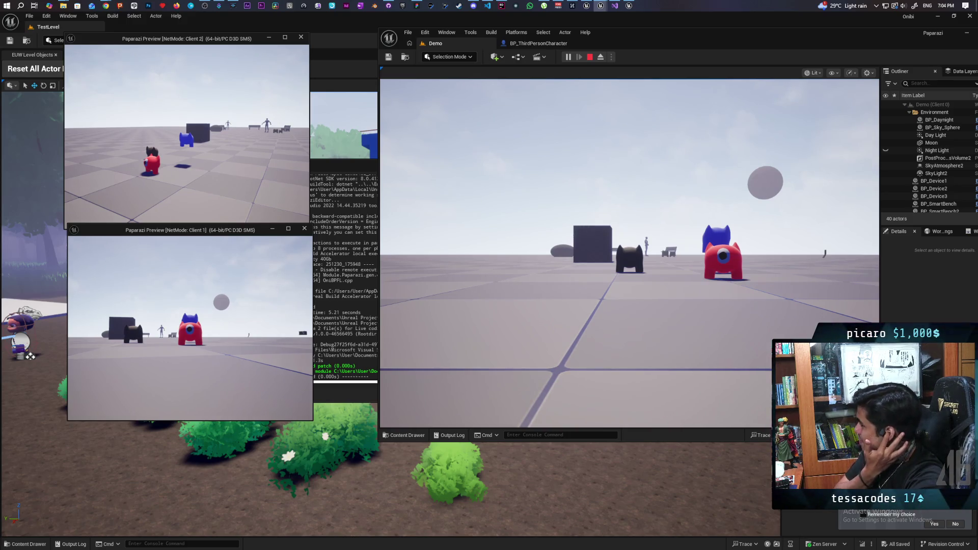
key(Escape)
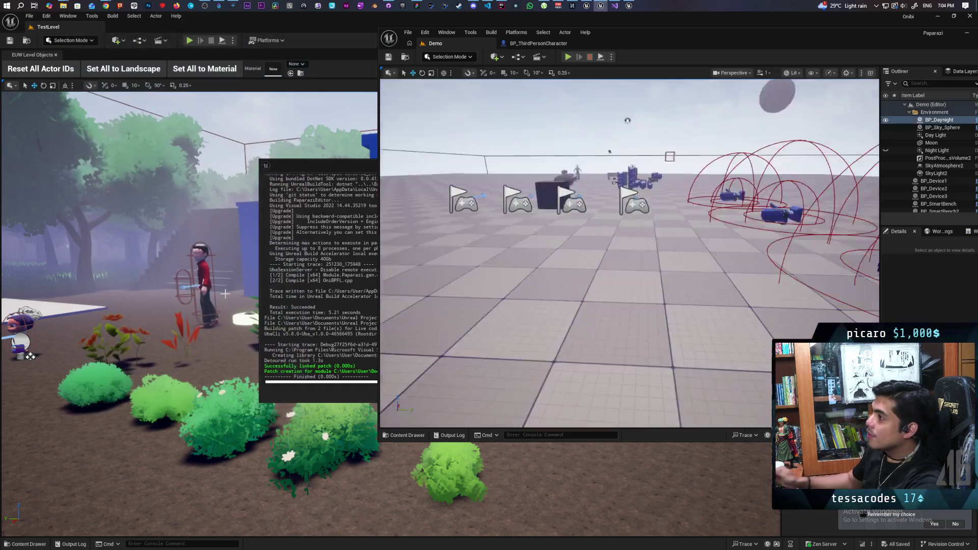
- Wire Timeline Finished into Switch Has Authority, then play the Demo level again
click(539, 43)
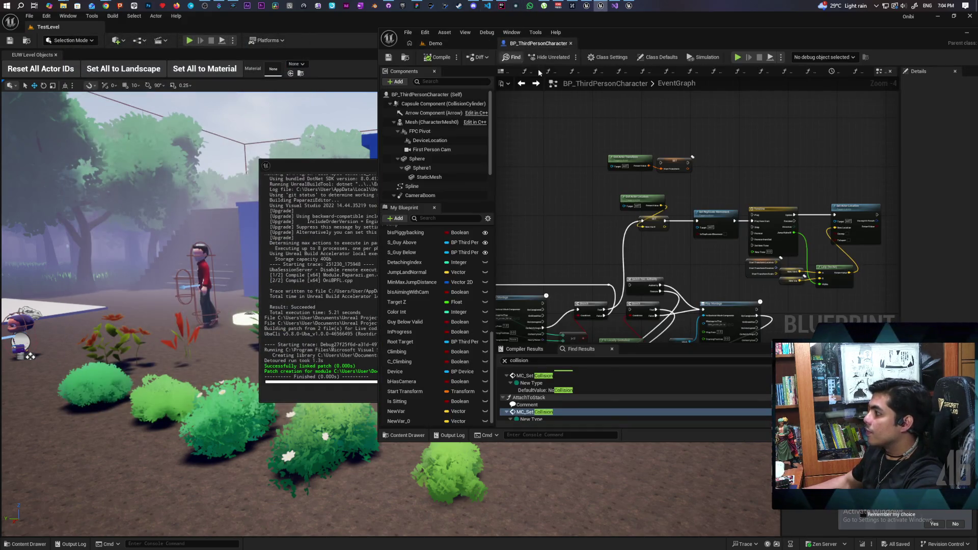
scroll(673, 195, down, 2)
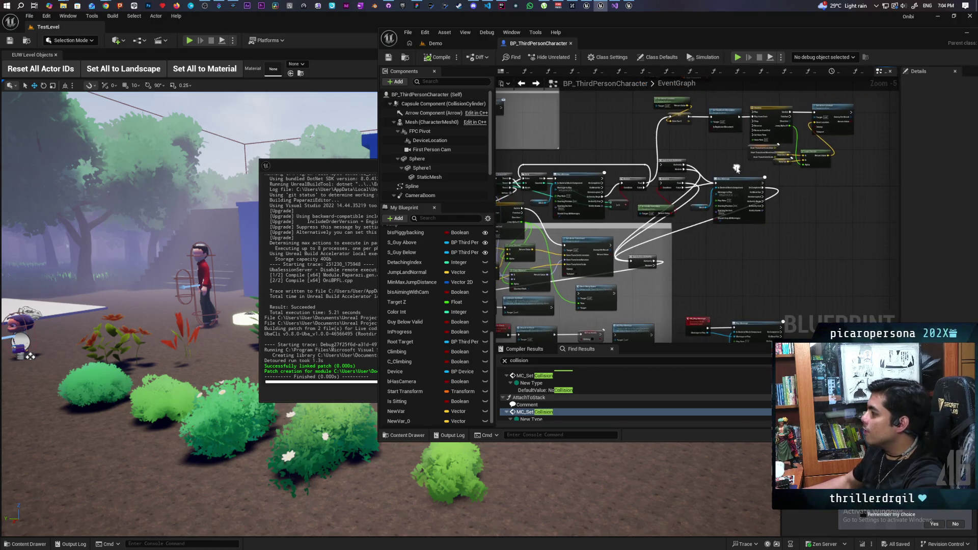
scroll(716, 175, up, 2)
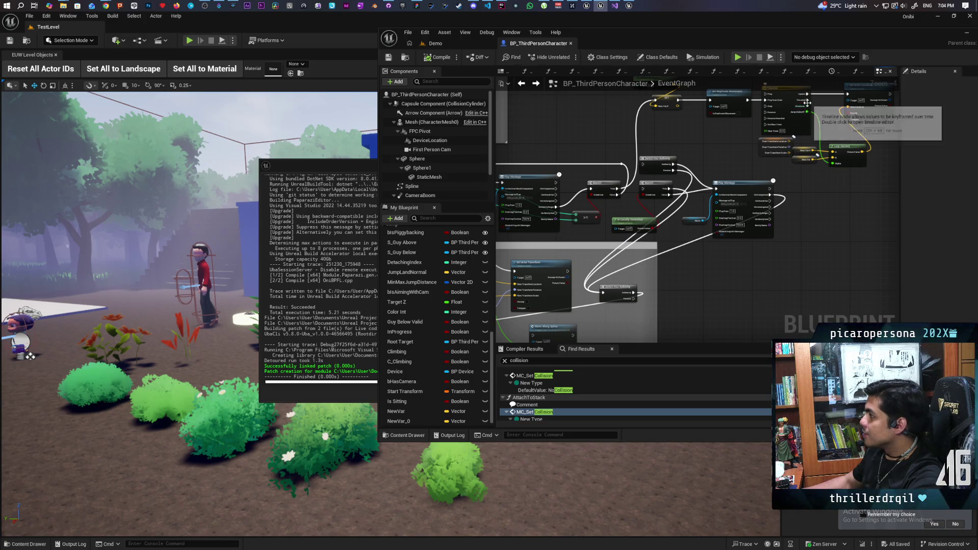
drag(808, 100, 605, 293)
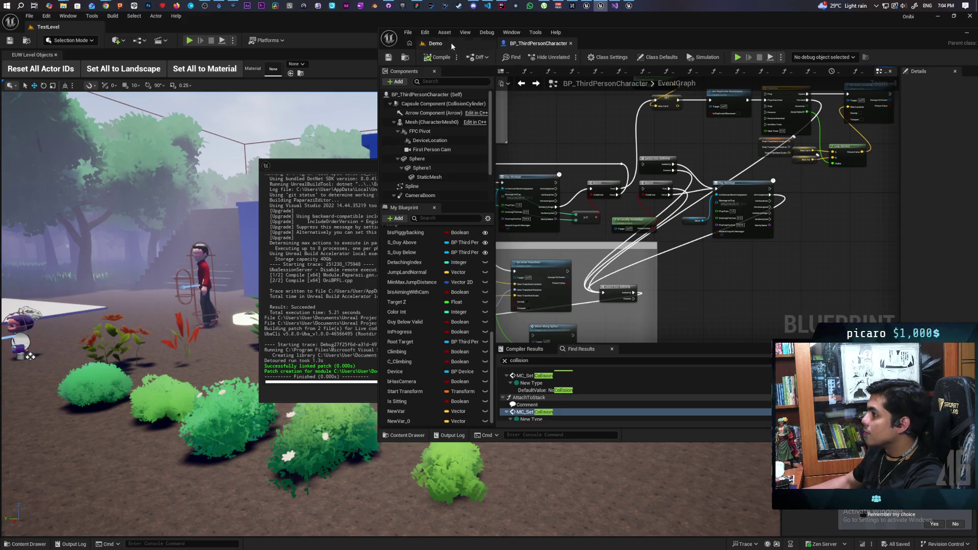
click(451, 43)
click(573, 57)
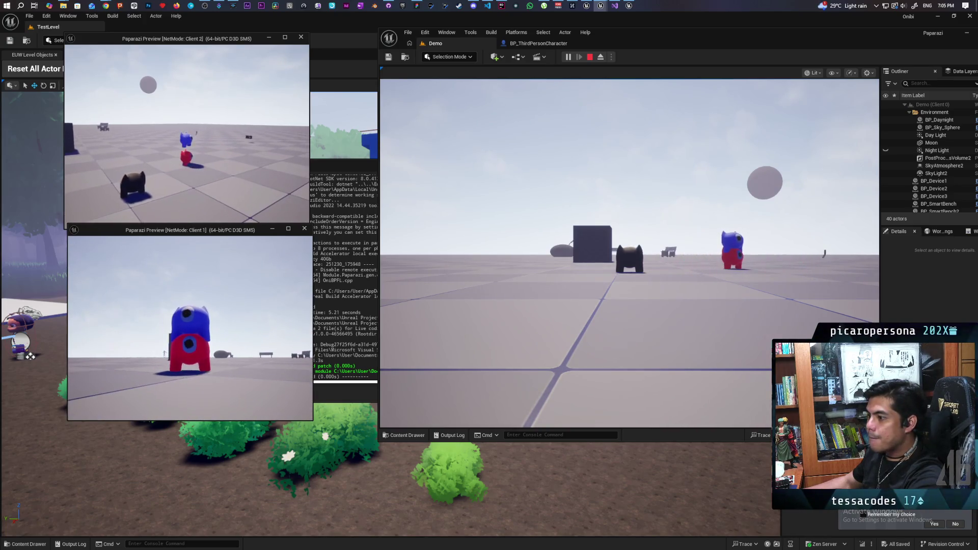
key(Escape)
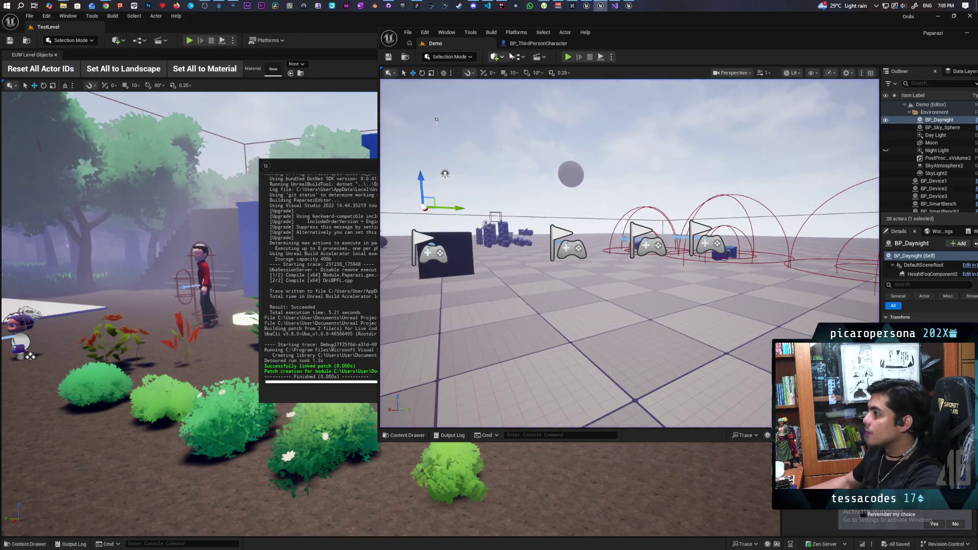
- Move Set Replicate Movement aside, wire SET directly to Timeline Play from Start, save, and replay Demo
click(534, 44)
drag(817, 193, 795, 248)
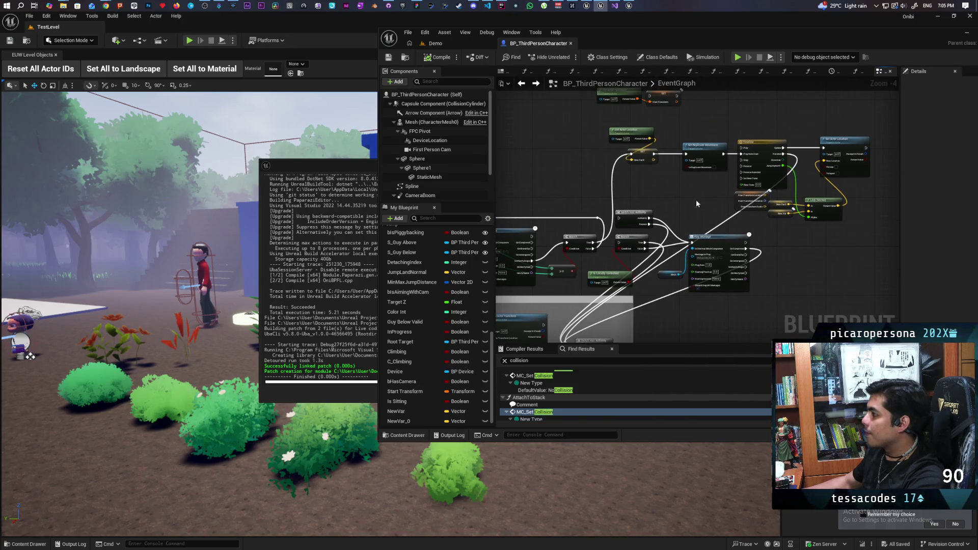
scroll(708, 213, up, 1)
mouse_move(708, 213)
mouse_down()
mouse_move(699, 206)
mouse_move(670, 228)
mouse_up()
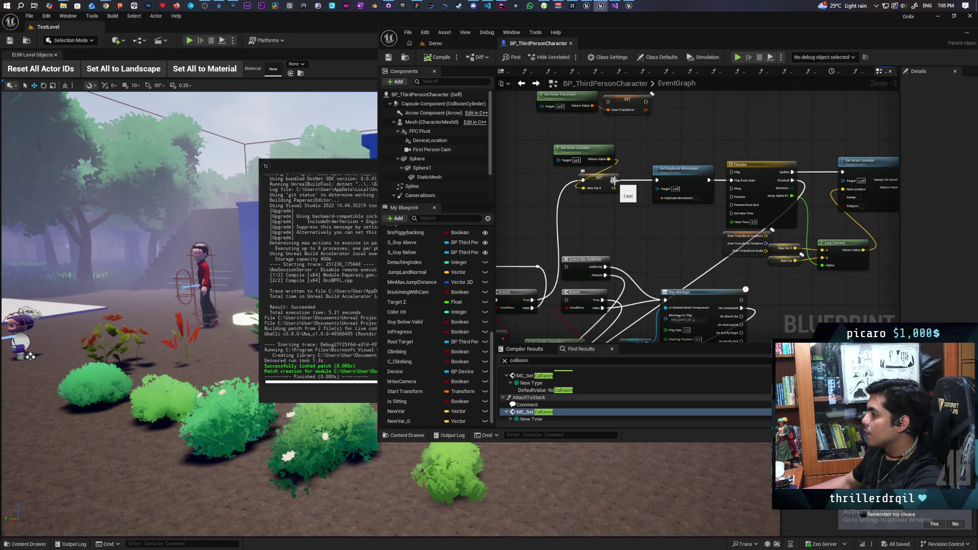
click(669, 170)
scroll(649, 235, up, 2)
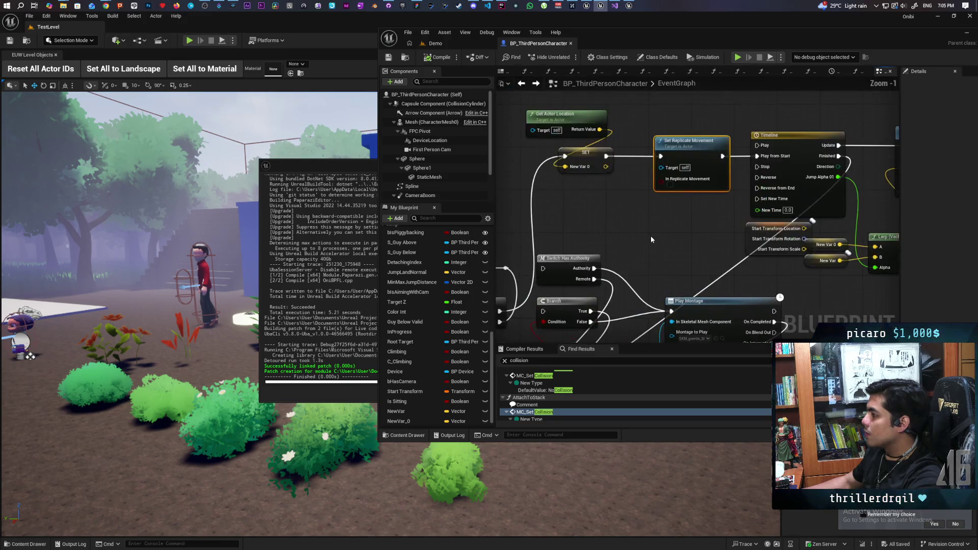
drag(605, 156, 757, 156)
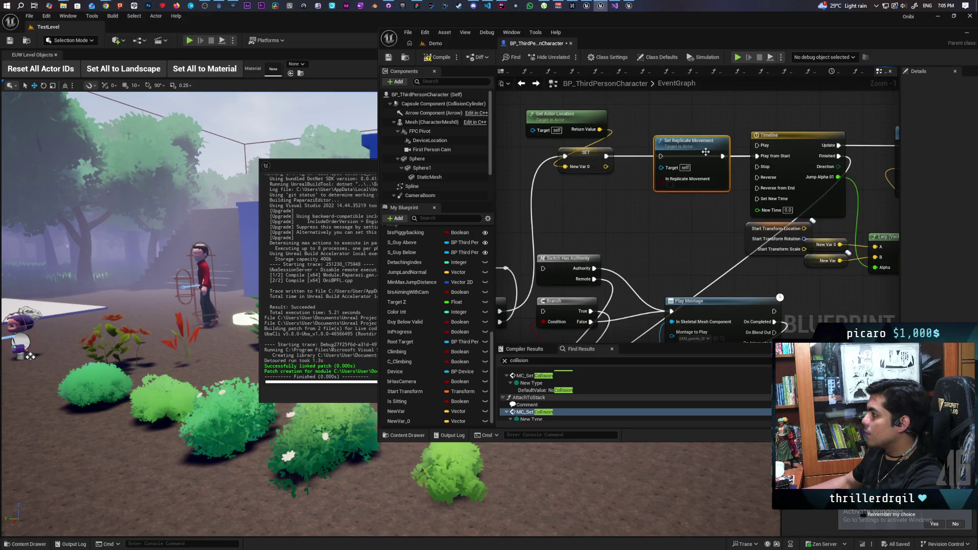
drag(688, 140, 683, 178)
key(ctrl+s)
click(465, 44)
click(567, 57)
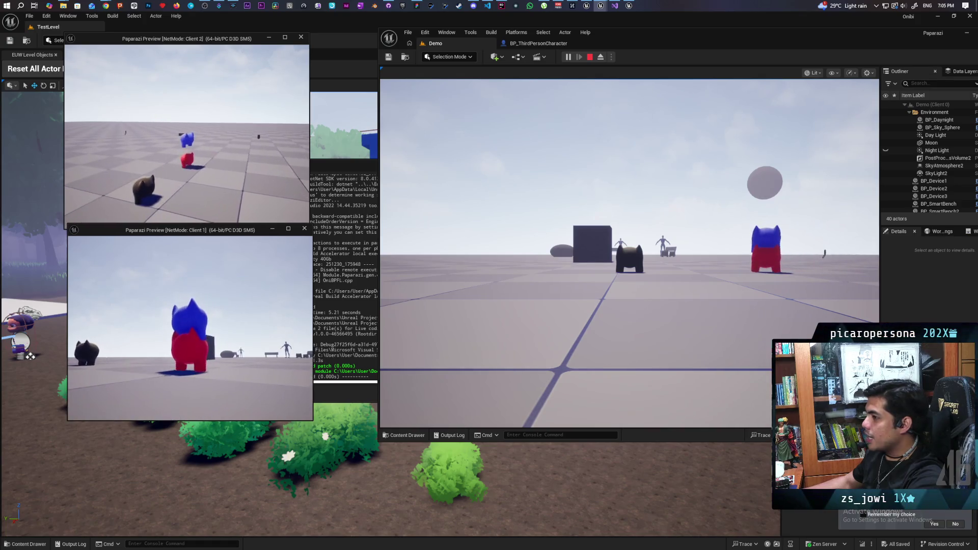
key(Escape)
- Reinsert Set Replicate Movement between SET New Var 0 and the Timeline, save, and view the Lerp nodes
click(532, 43)
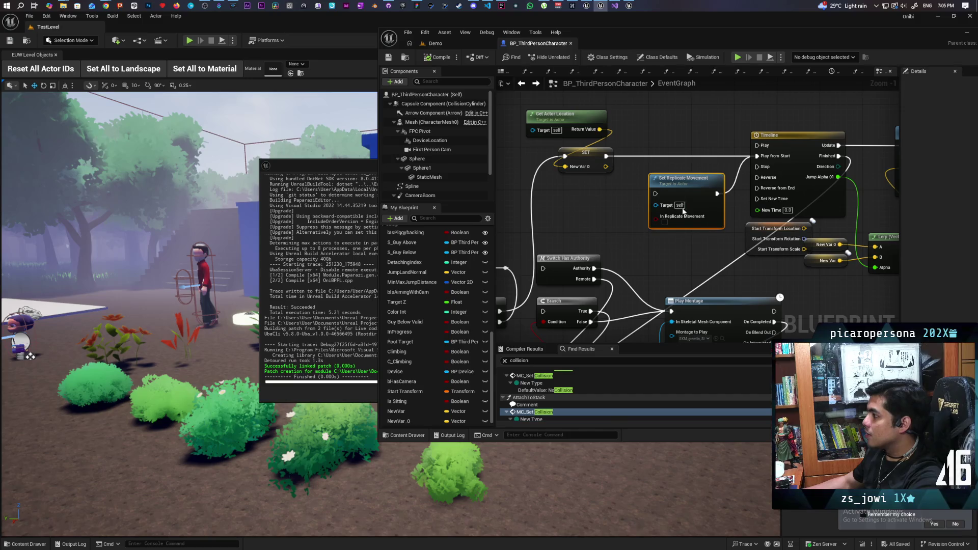
drag(672, 190, 670, 148)
drag(605, 155, 644, 156)
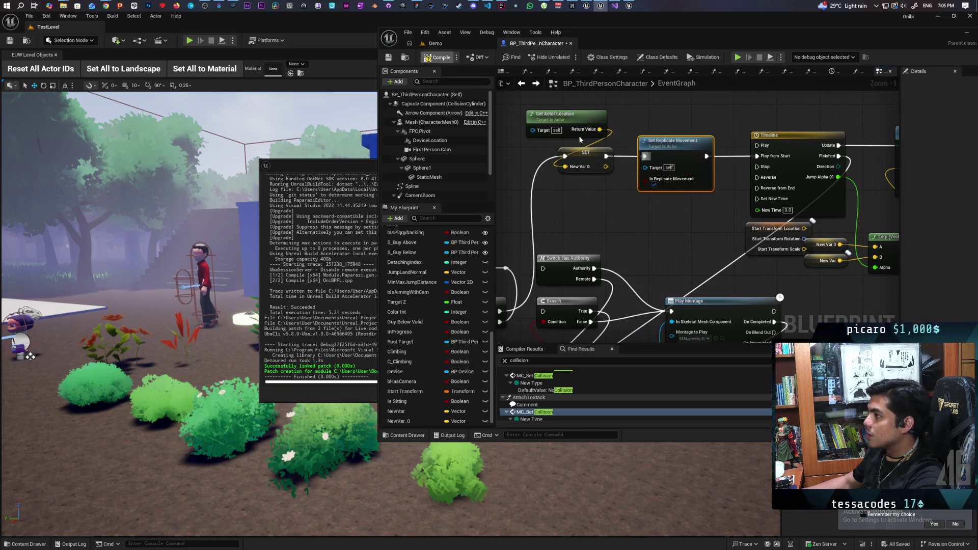
key(ctrl+s)
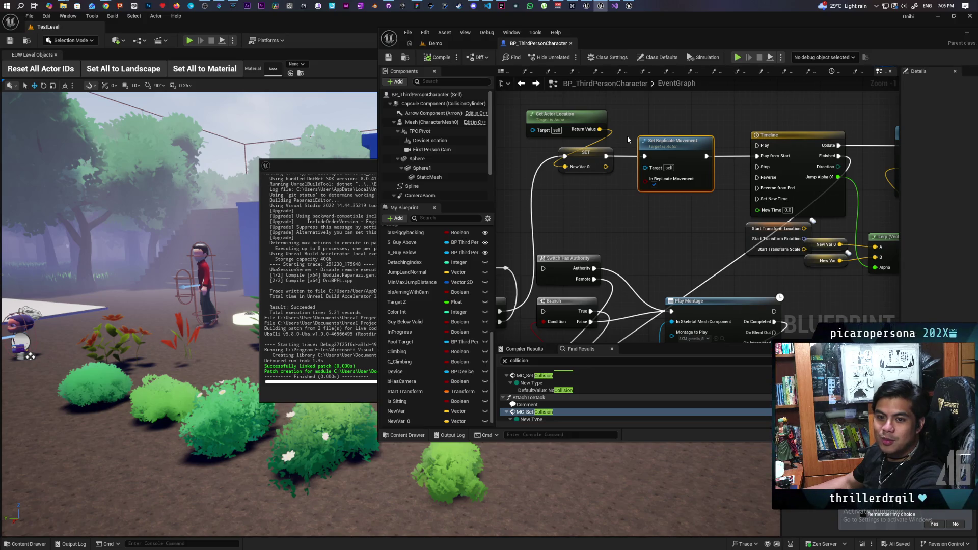
drag(694, 241, 537, 246)
scroll(536, 246, down, 3)
mouse_move(771, 258)
mouse_down()
mouse_move(673, 219)
mouse_move(751, 209)
mouse_move(755, 223)
mouse_move(849, 204)
mouse_move(676, 297)
mouse_move(590, 362)
mouse_up()
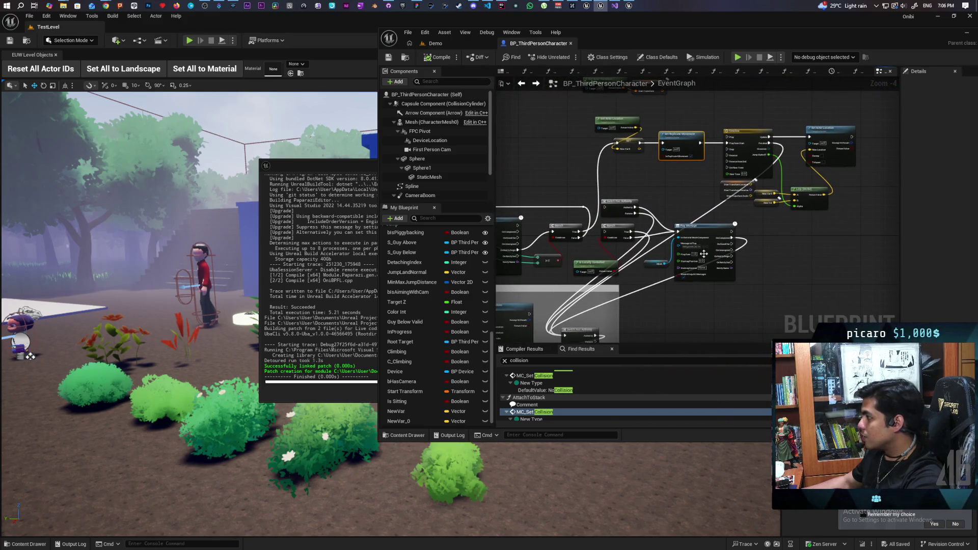
- Pan along the Attach To Stack chain and nudge the SET w/ Notify node left
drag(625, 316, 810, 203)
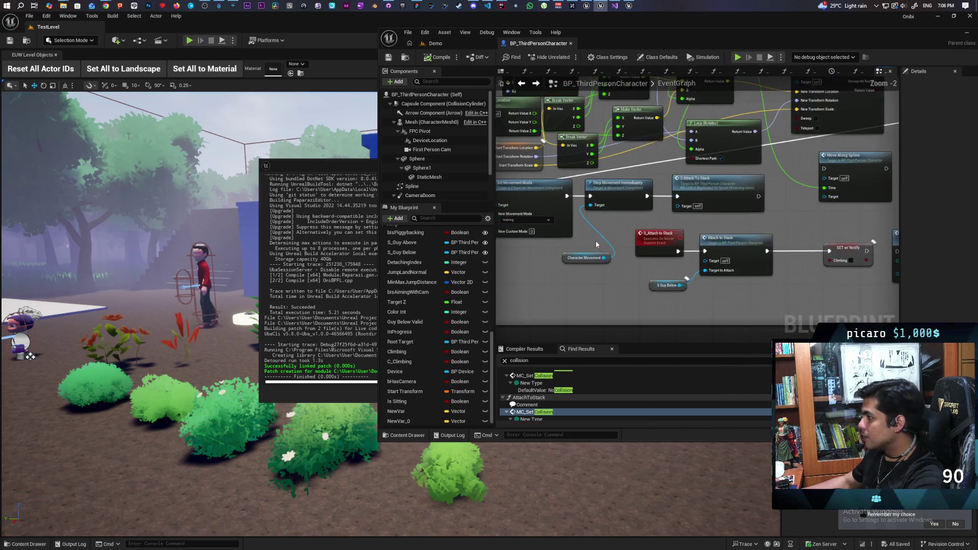
scroll(595, 241, up, 3)
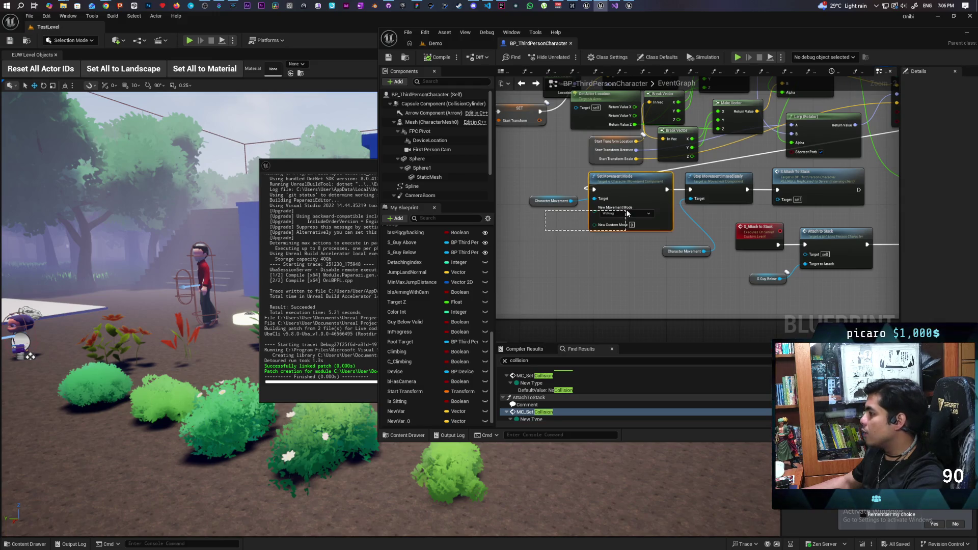
drag(710, 216, 647, 236)
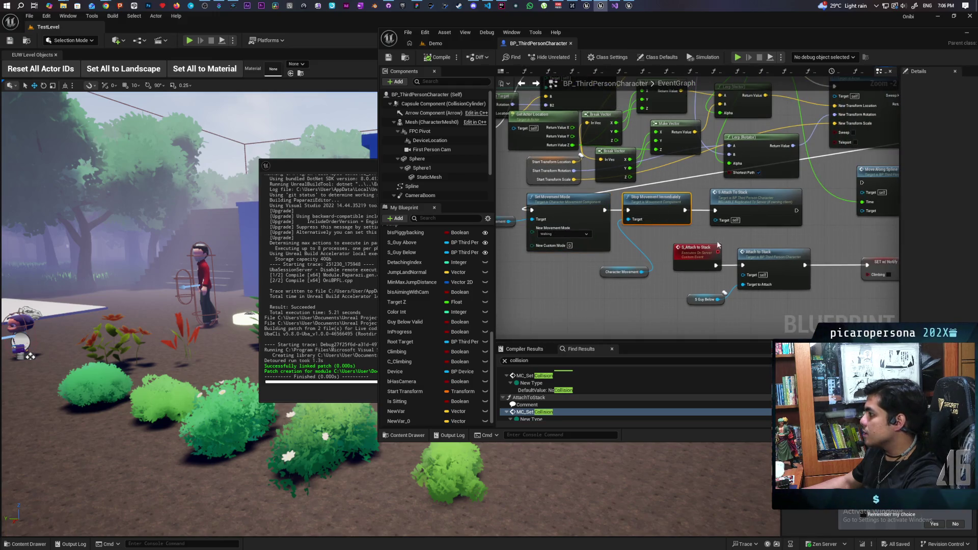
click(750, 222)
drag(750, 222, 645, 191)
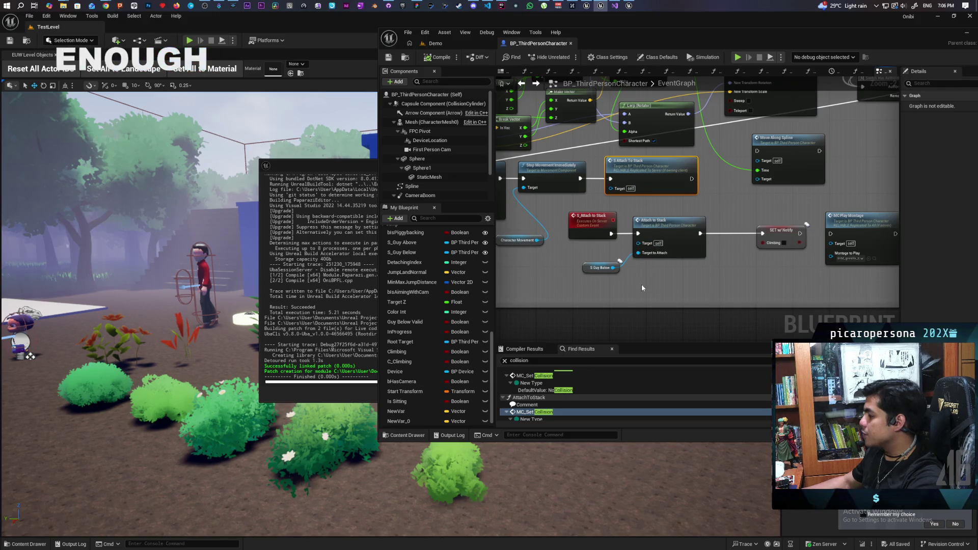
click(595, 286)
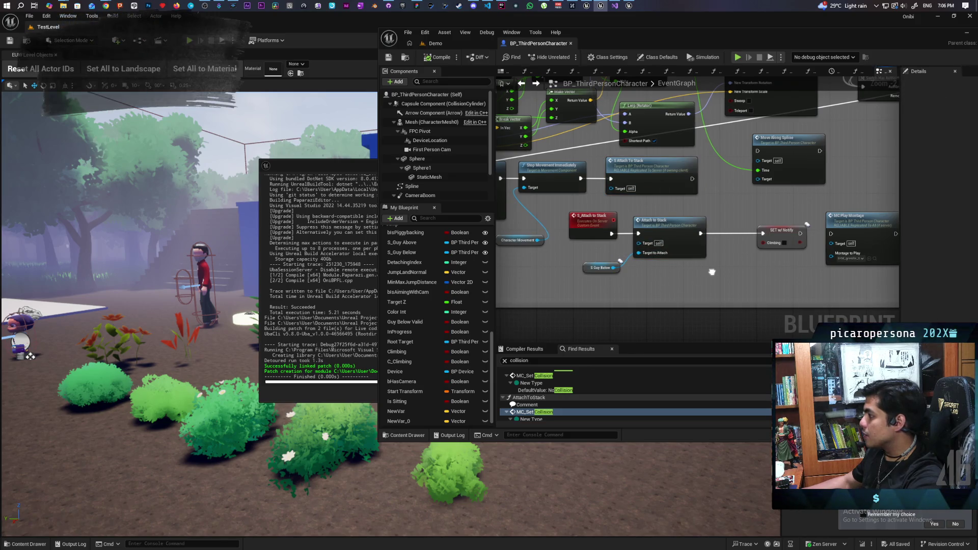
drag(661, 259, 593, 267)
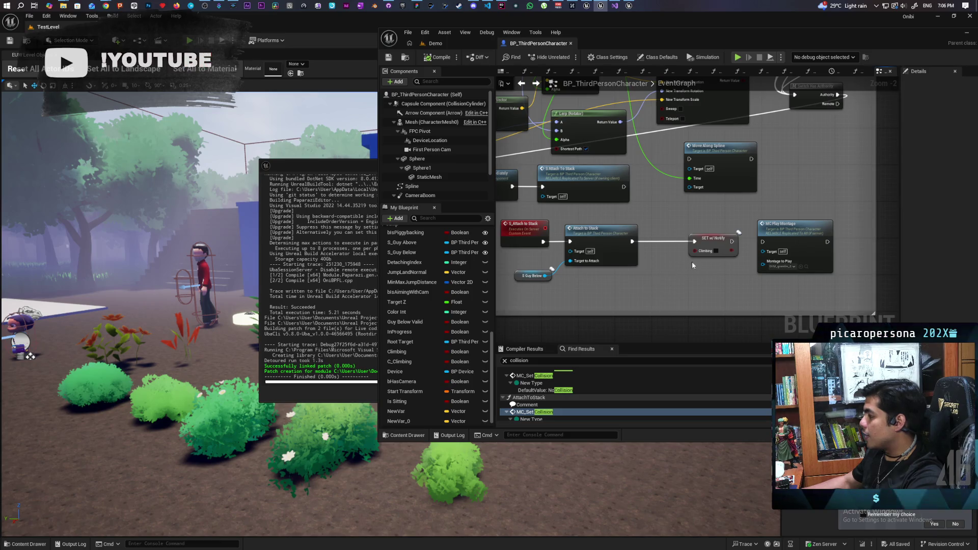
drag(703, 240, 670, 243)
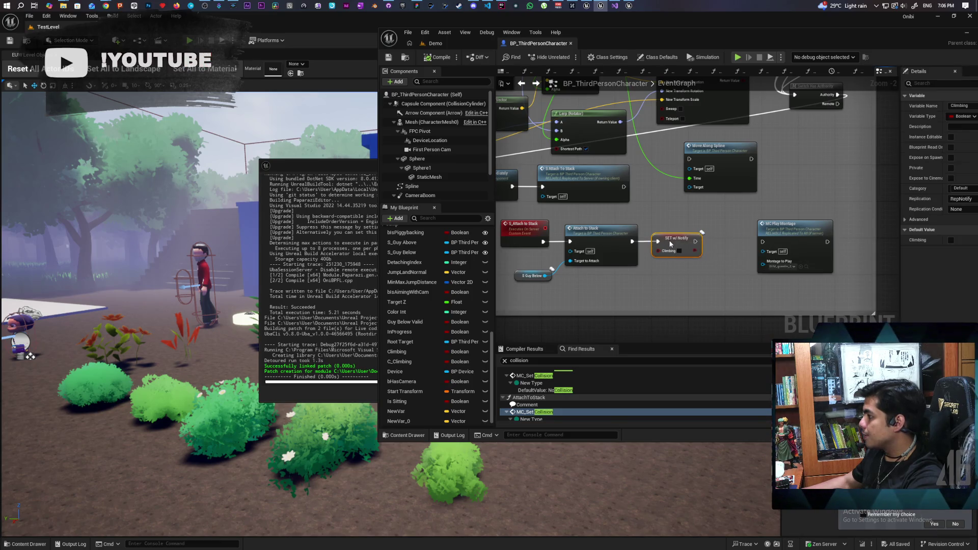
click(667, 273)
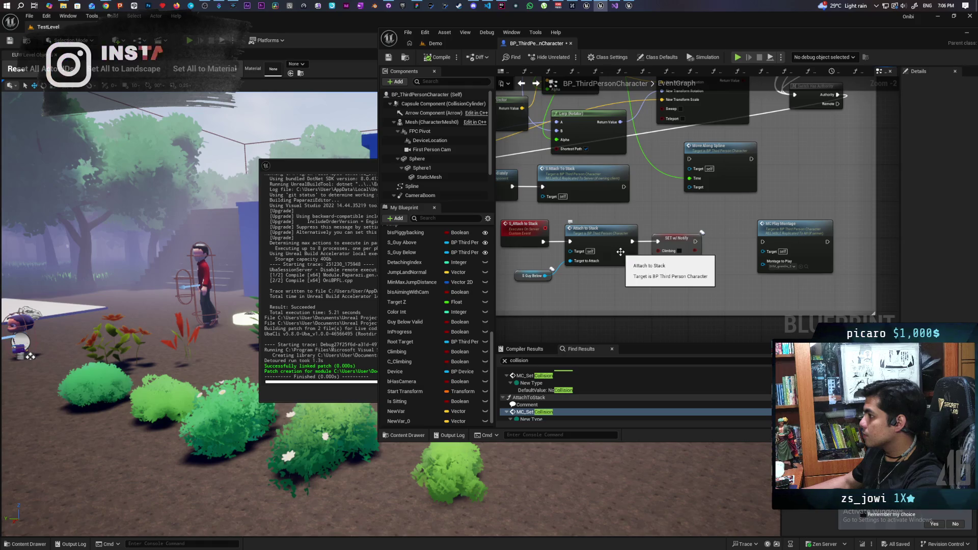
scroll(621, 252, down, 4)
scroll(656, 234, up, 5)
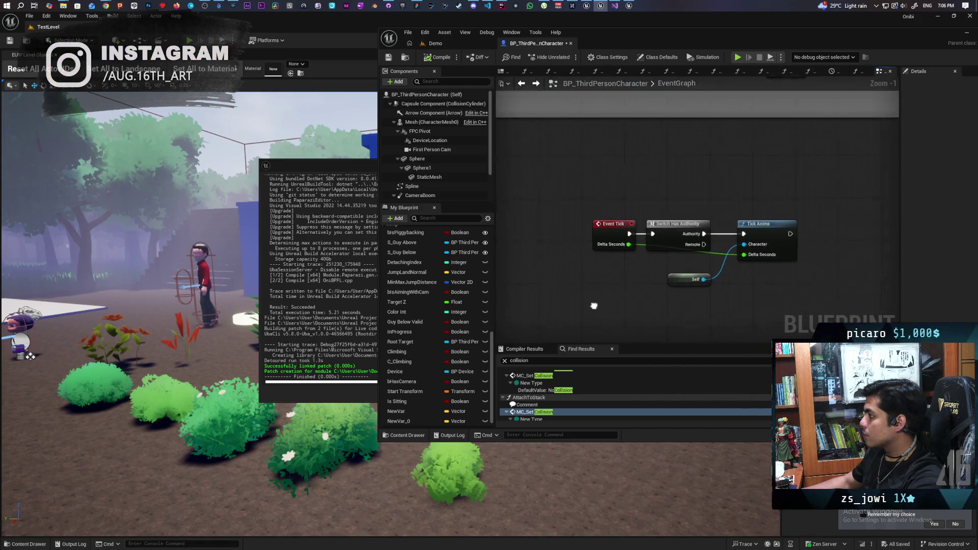
- Wire Event Tick straight into Tick Anims, move Switch Has Authority aside, and save
drag(570, 198, 747, 306)
drag(791, 276, 656, 324)
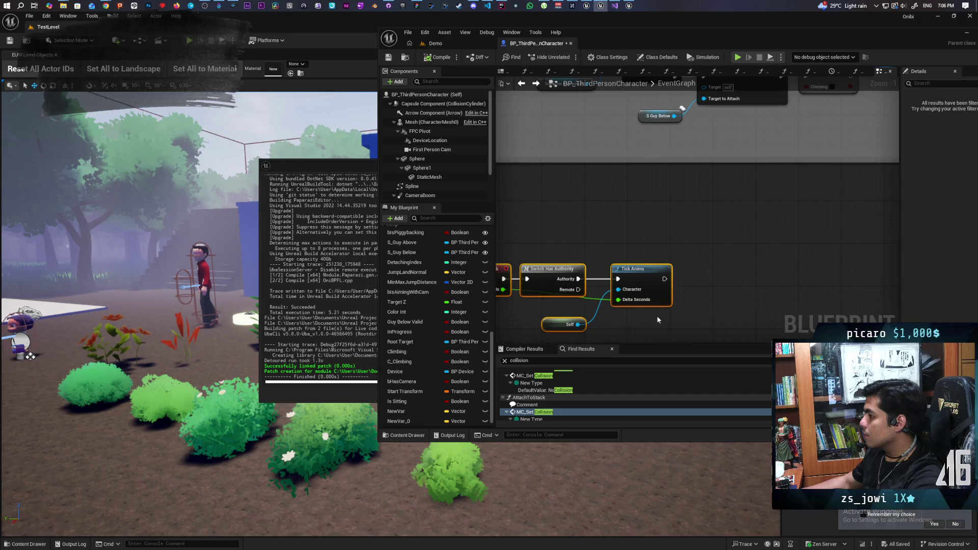
scroll(685, 255, down, 2)
mouse_move(578, 276)
mouse_down()
mouse_move(594, 228)
mouse_move(585, 285)
mouse_move(587, 263)
mouse_up()
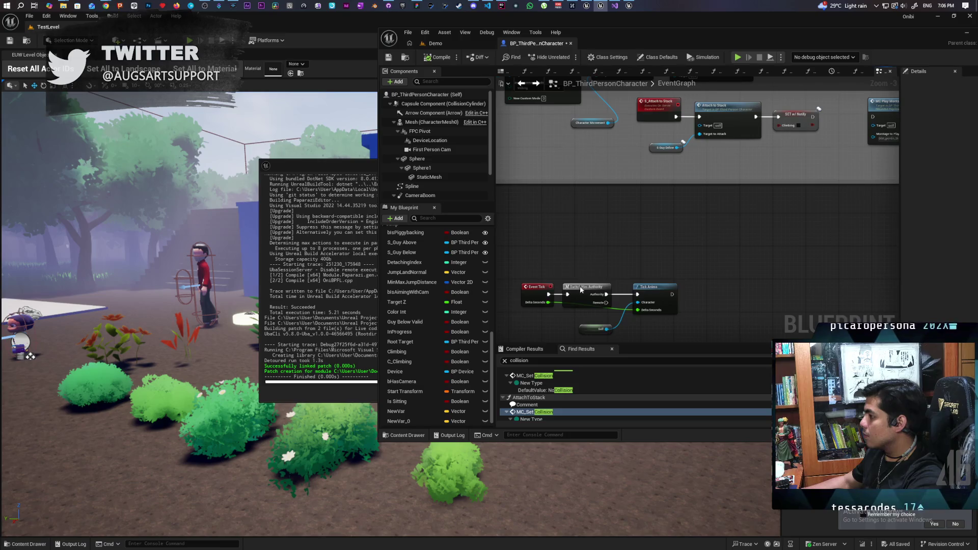
drag(549, 295, 641, 293)
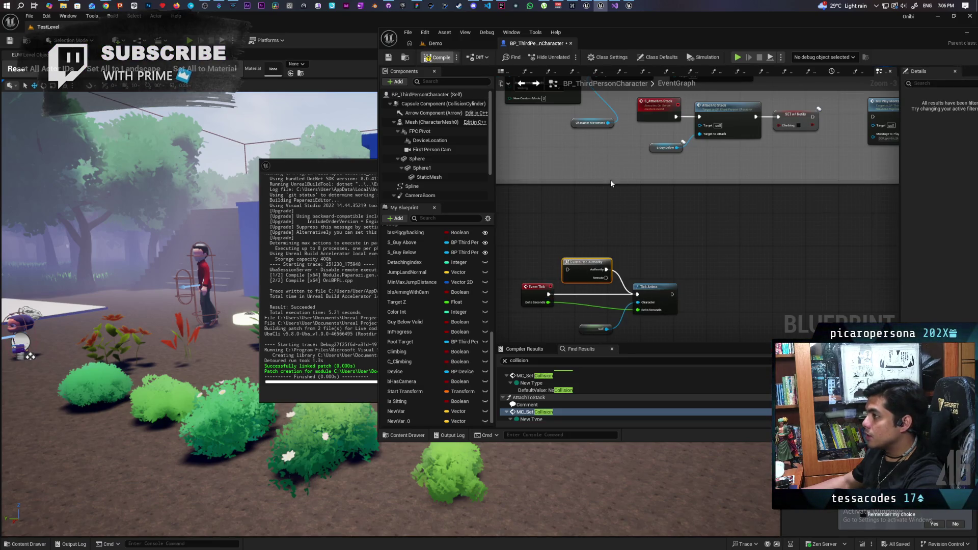
key(ctrl+shift+s)
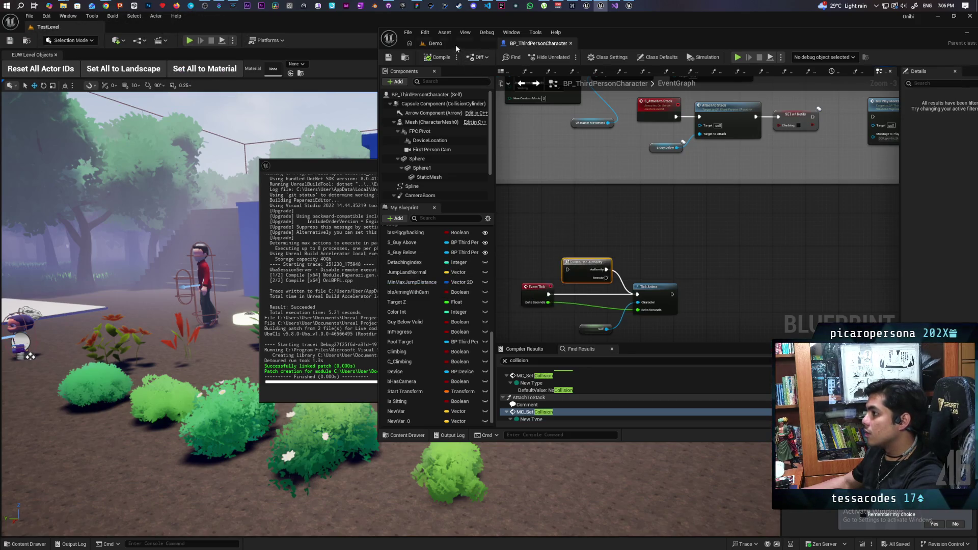
- Start a play session from the Demo level and walk Client 2's blue character to the red one
click(453, 45)
click(567, 56)
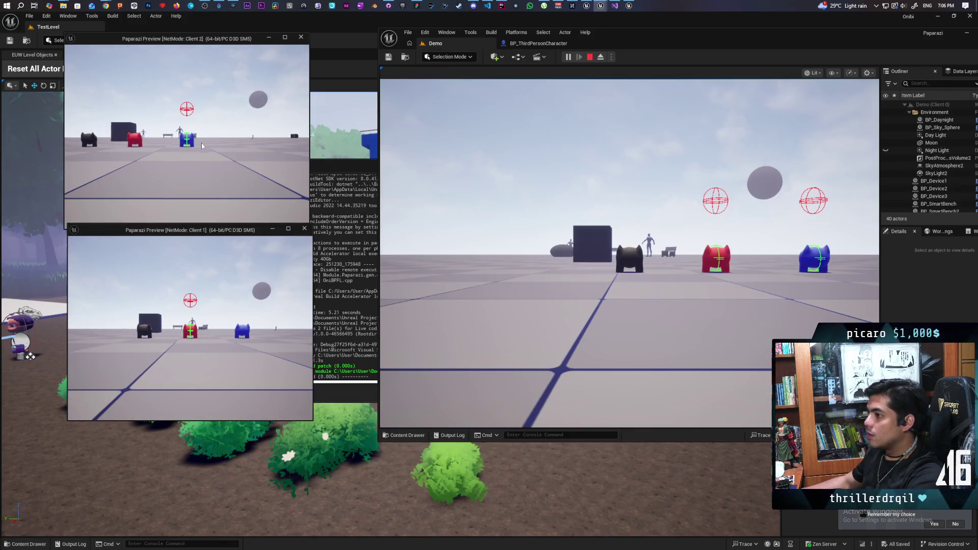
key(a)
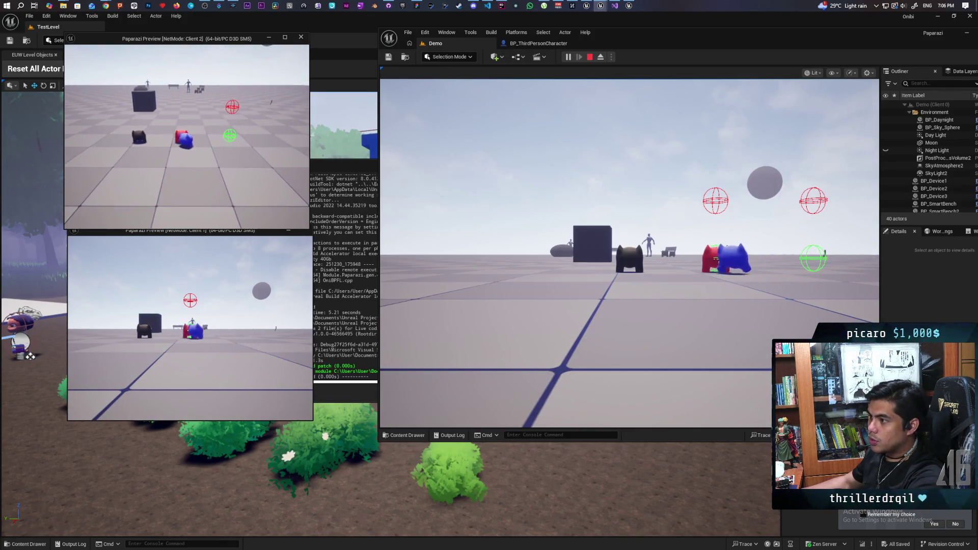
key(w)
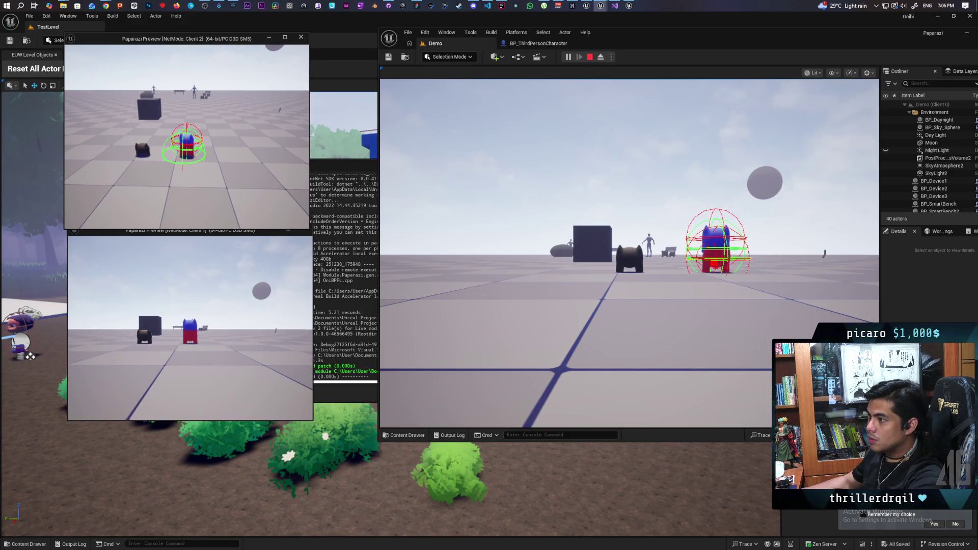
- Walk the Client 1 character around the cat and the box
click(189, 326)
key(w)
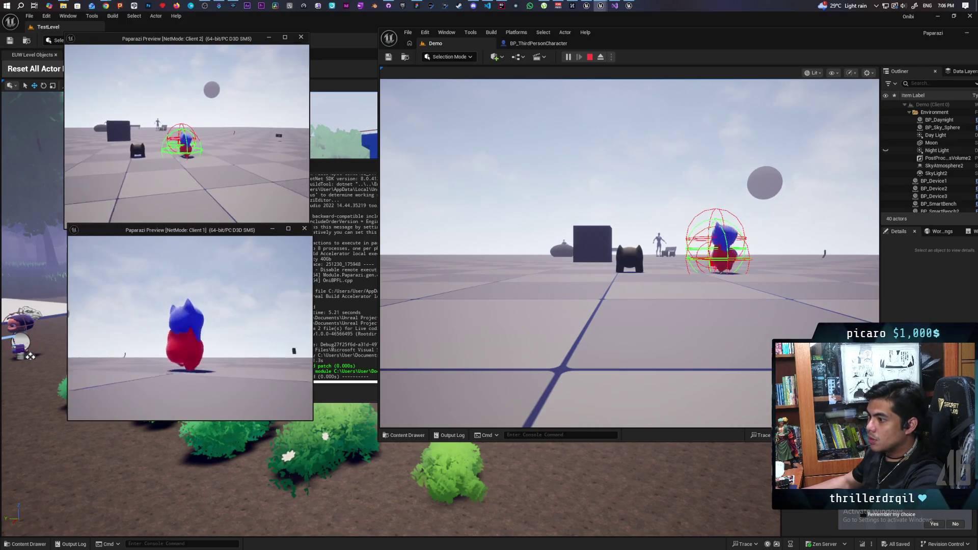
key(s)
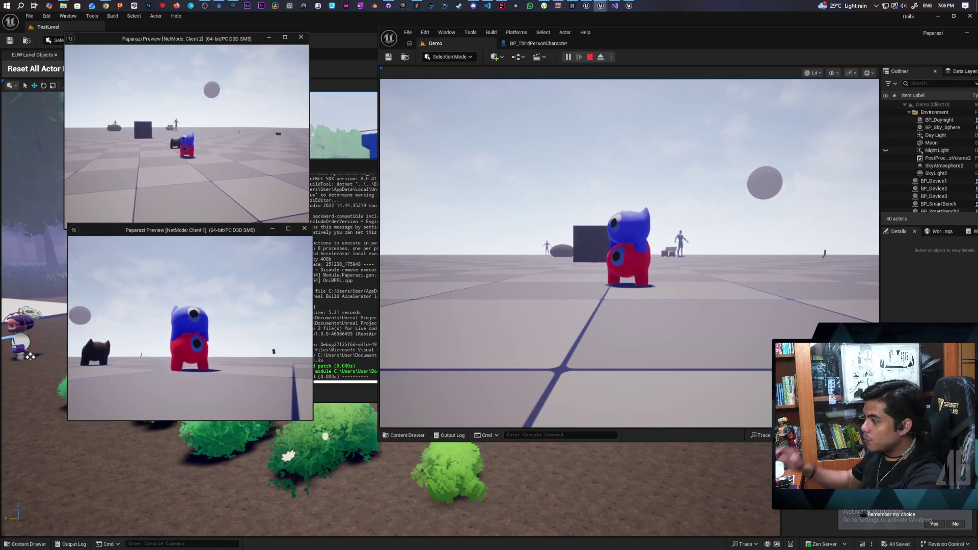
key(w)
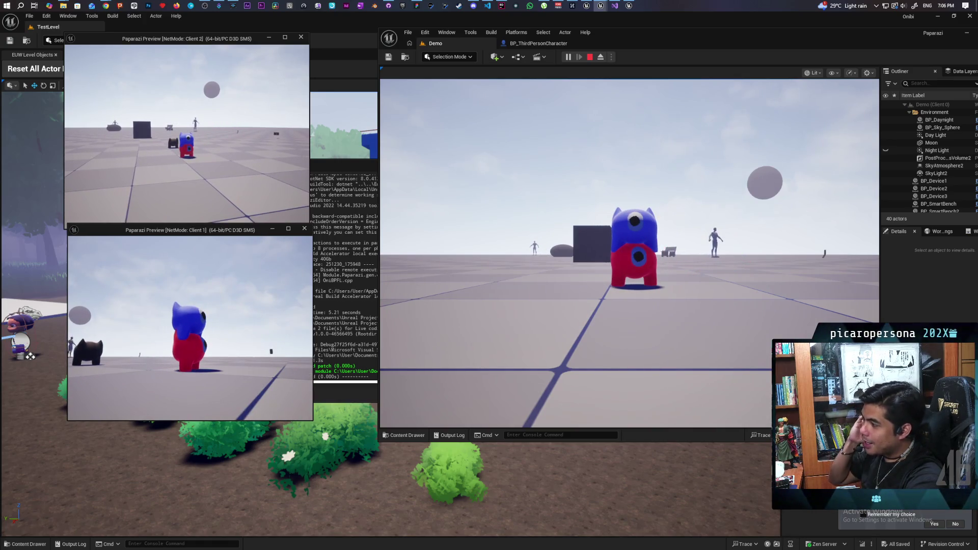
key(w)
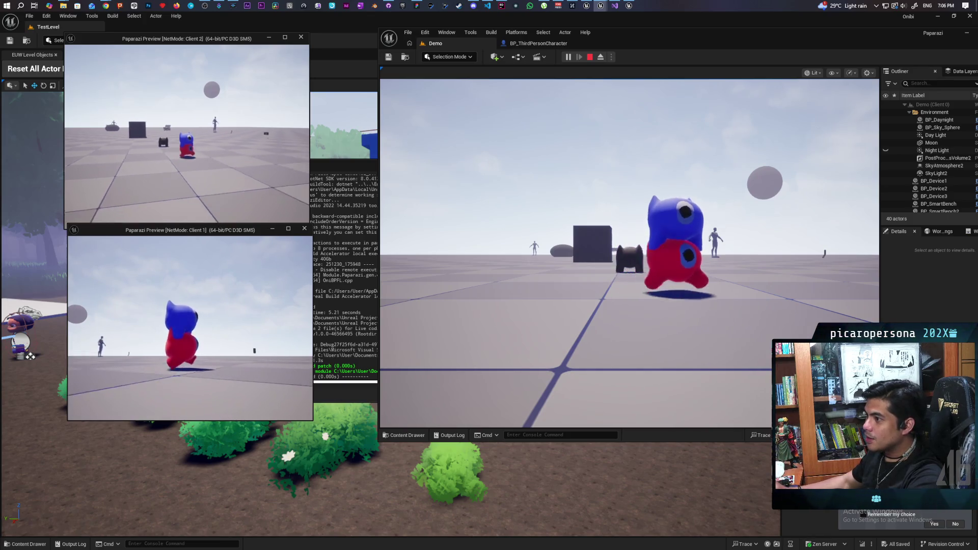
key(d)
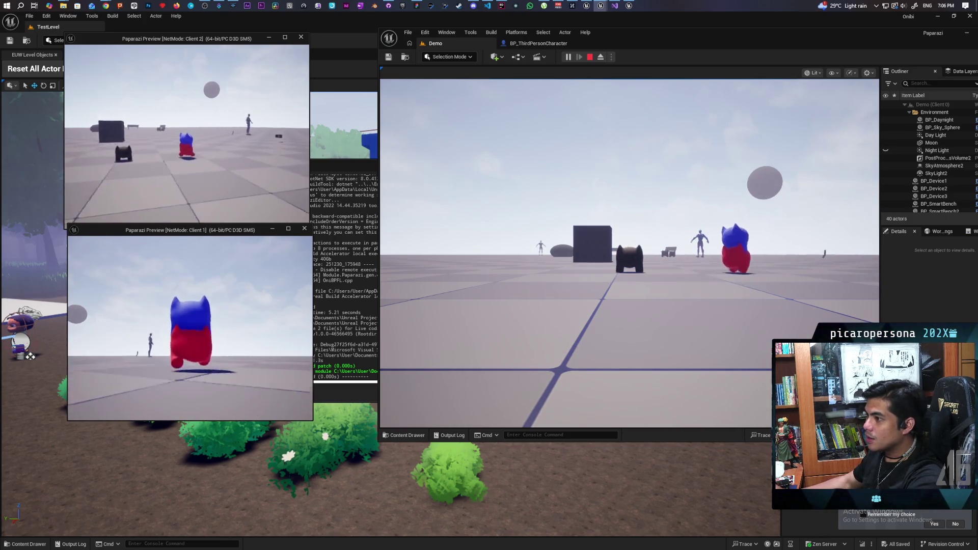
key(s)
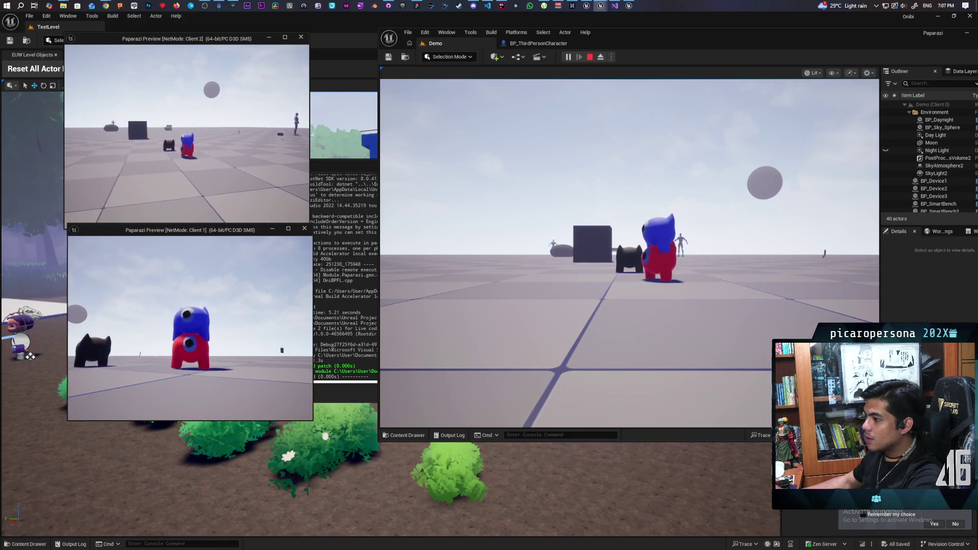
key(w)
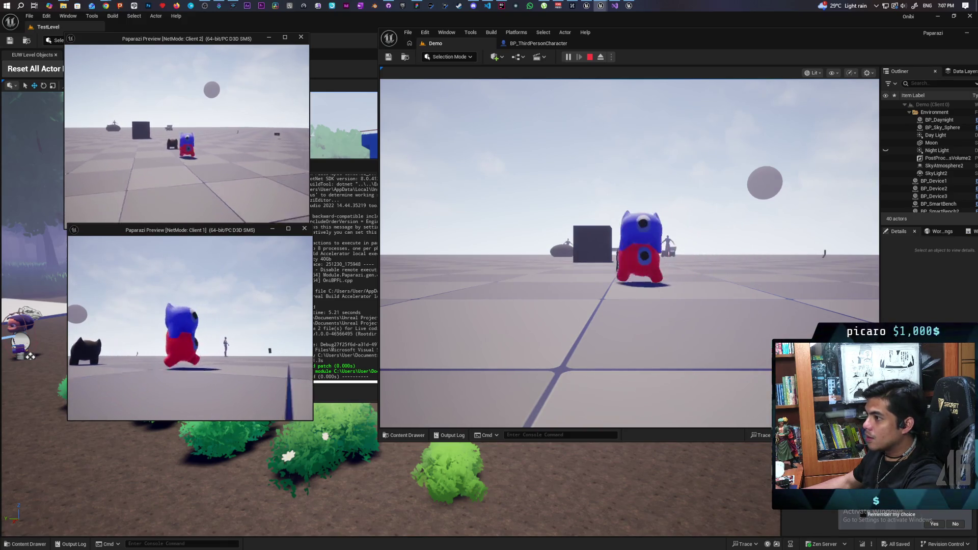
key(w)
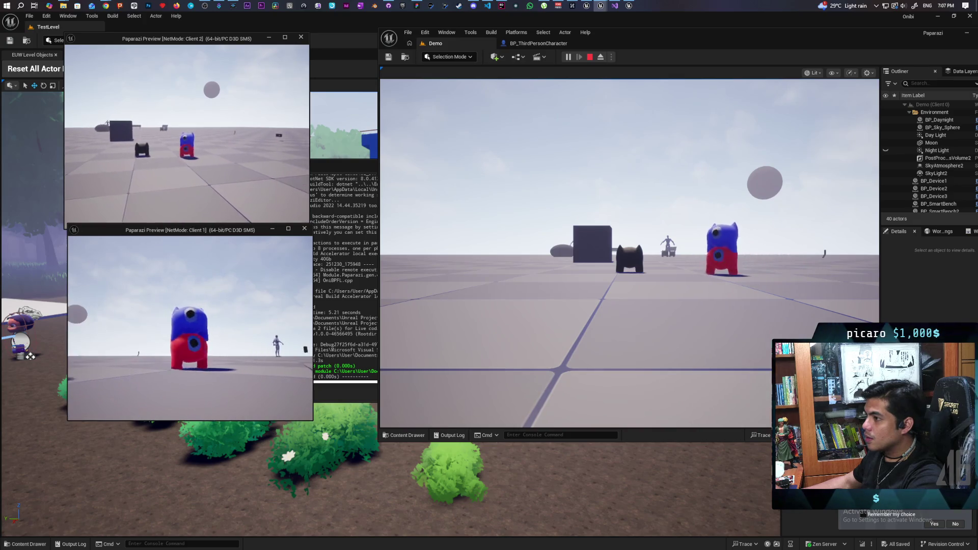
key(s)
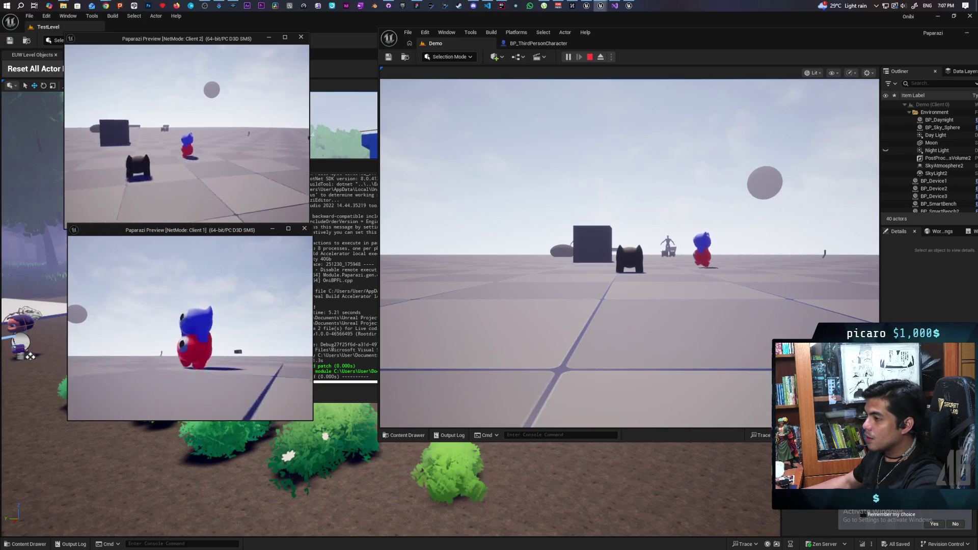
key(d)
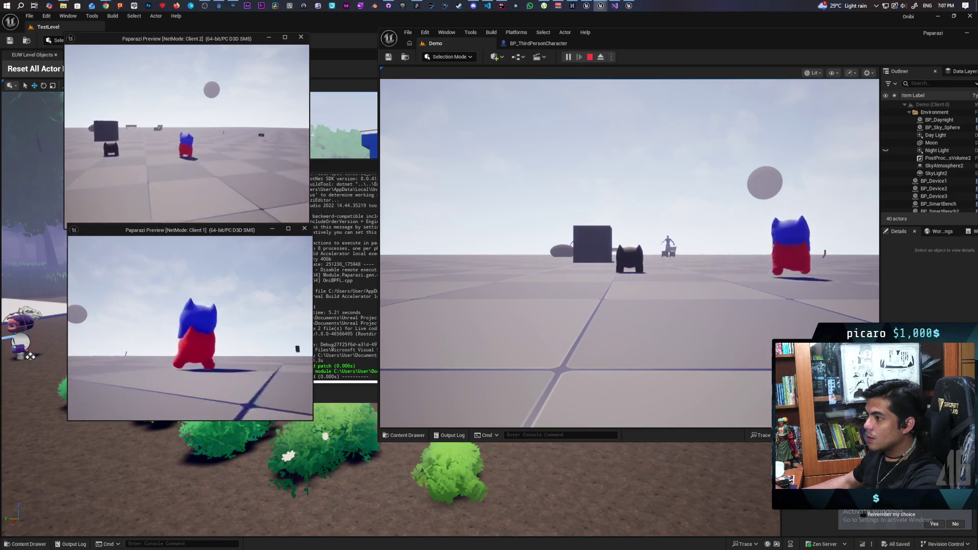
key(a)
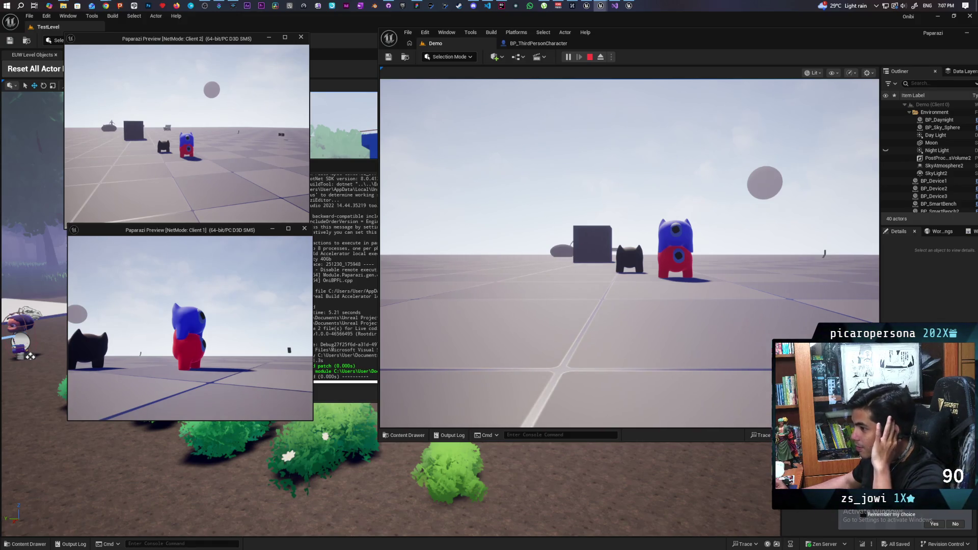
- Stack Client 2's blue character onto the red one, then launch it toward the cube
key(s)
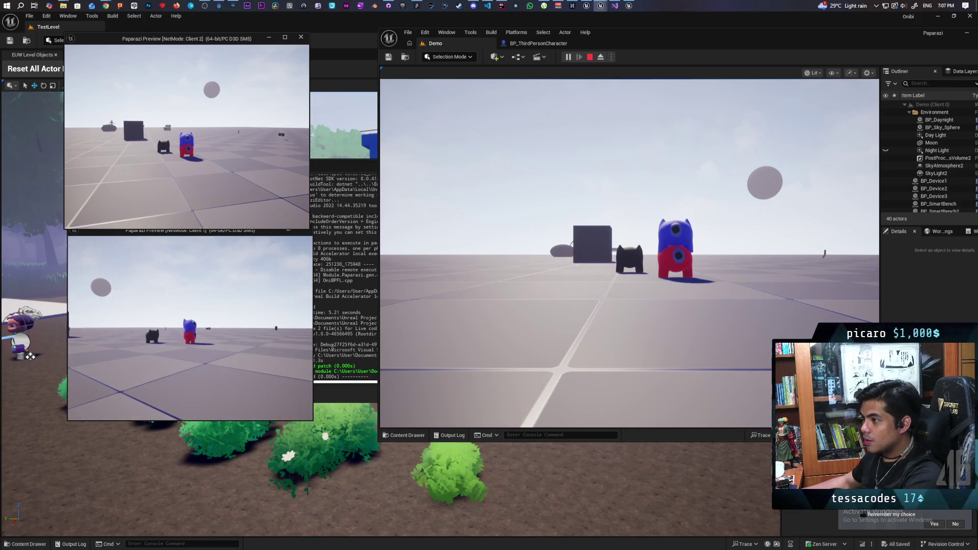
key(w)
key(e)
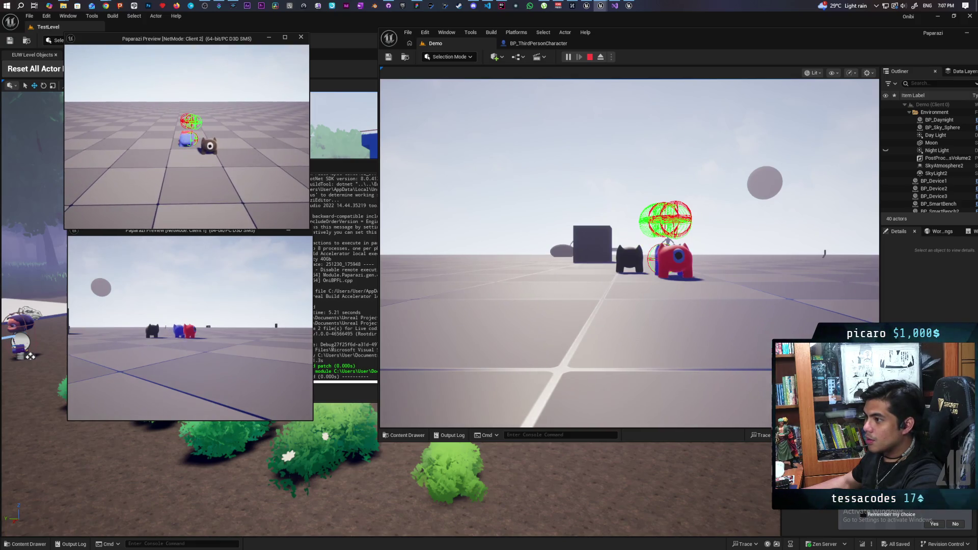
key(w)
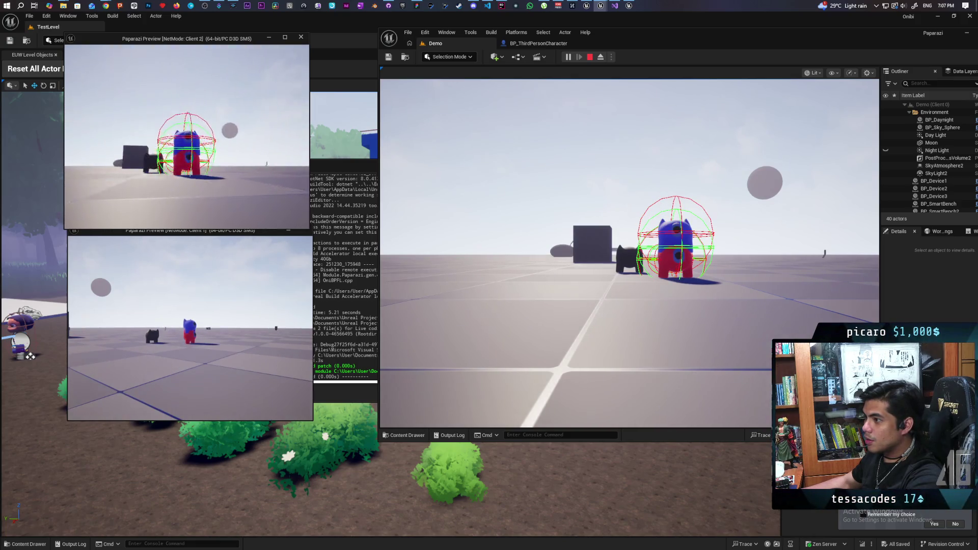
key(s)
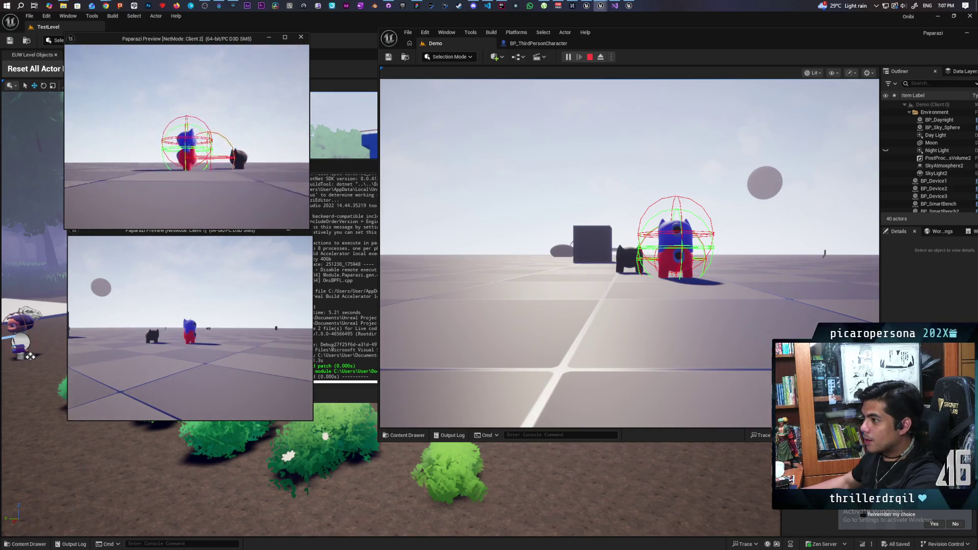
key(a)
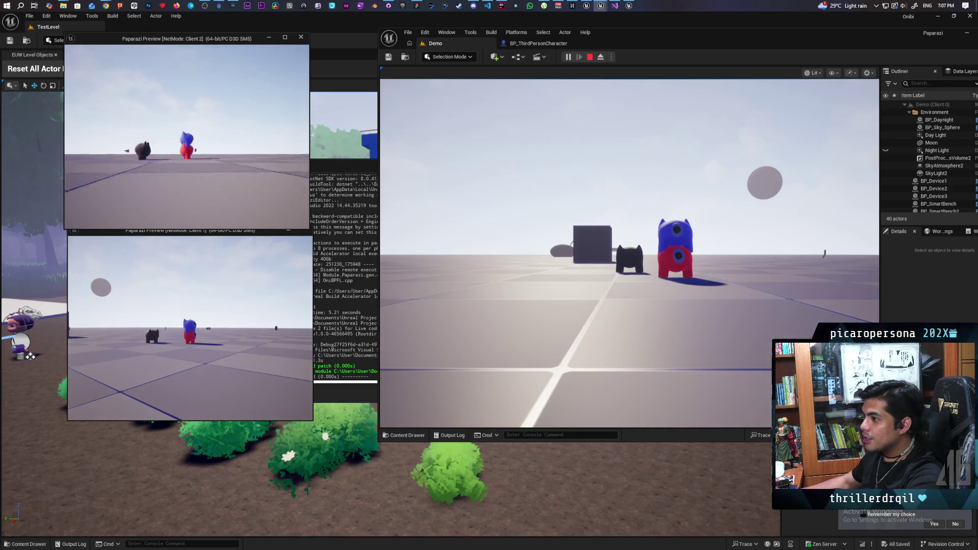
key(s)
click(202, 148)
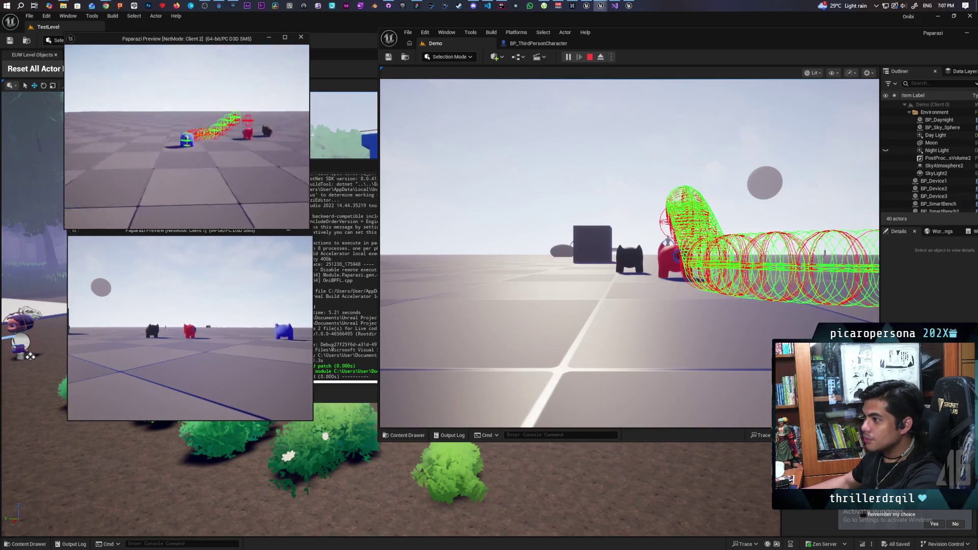
key(w)
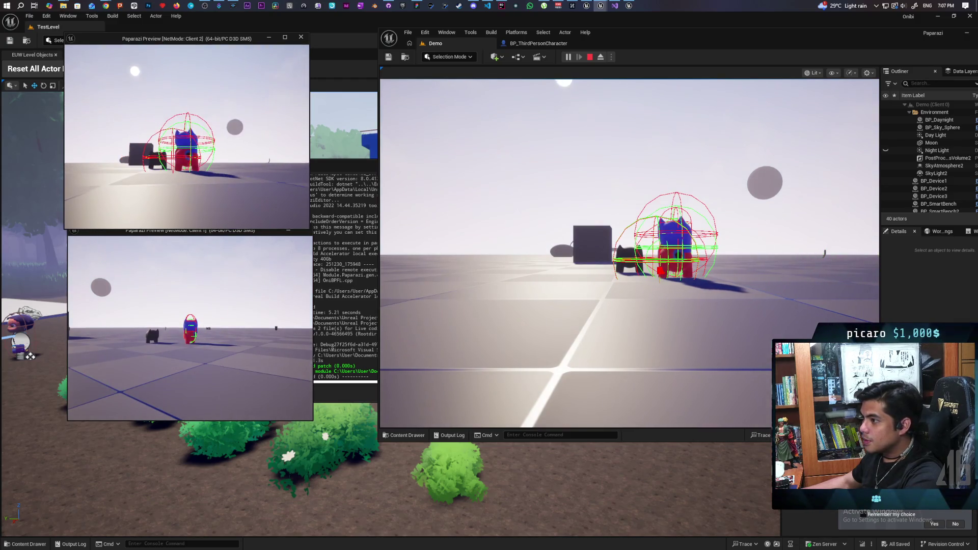
- Walk the Client 1 character forward, end the session, and return to BP_ThirdPersonCharacter
click(310, 329)
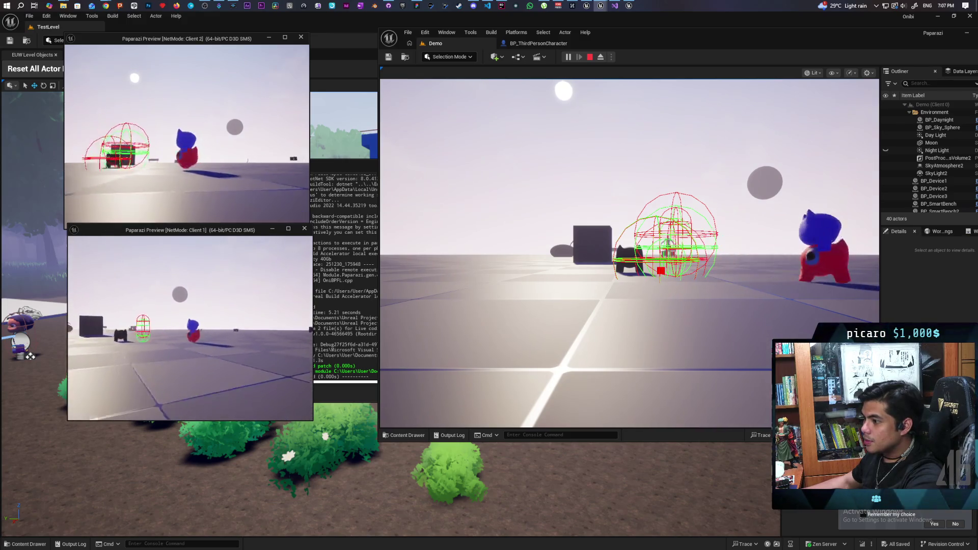
key(w)
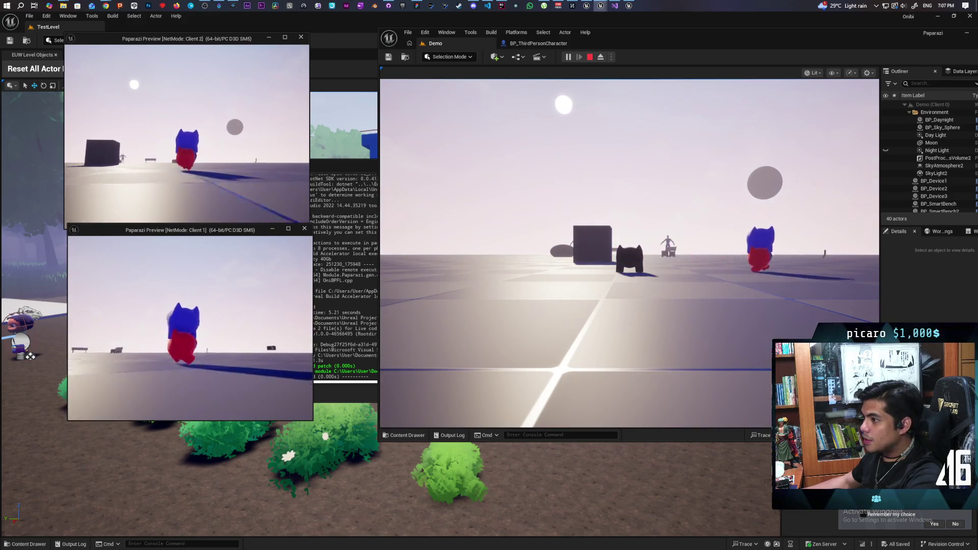
key(a)
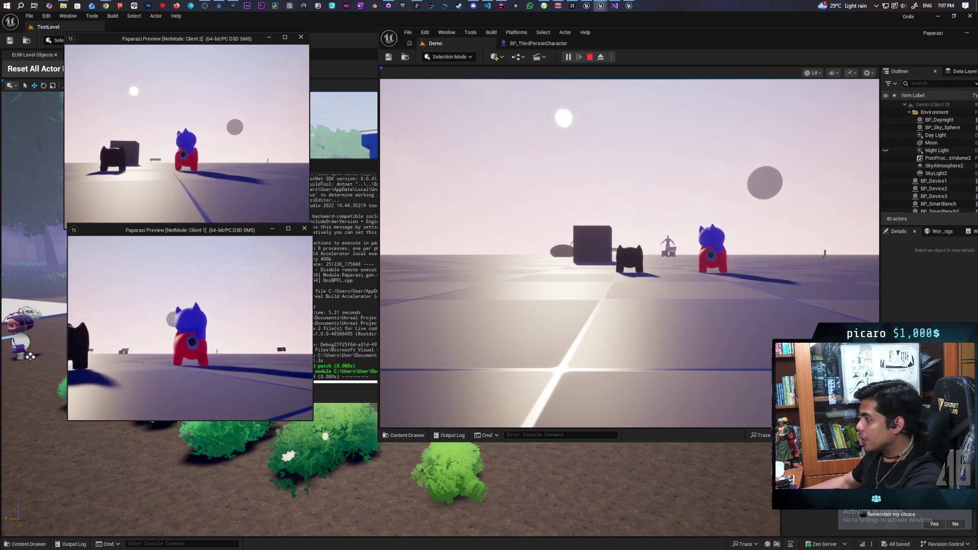
key(Escape)
click(532, 44)
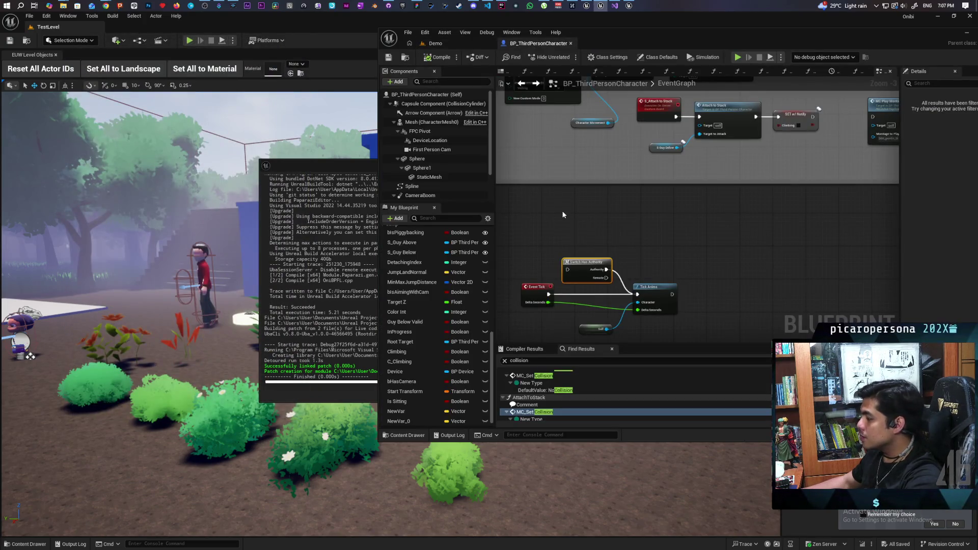
- Link SET w/ Notify's execution output to MC Play Montage in the Attach To Stack chain
scroll(627, 231, down, 1)
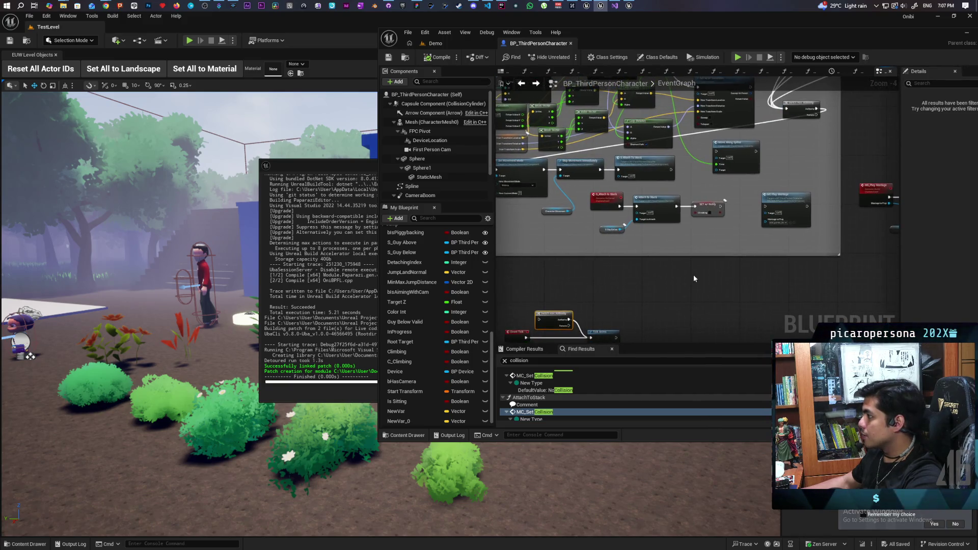
scroll(693, 274, up, 1)
scroll(693, 274, down, 1)
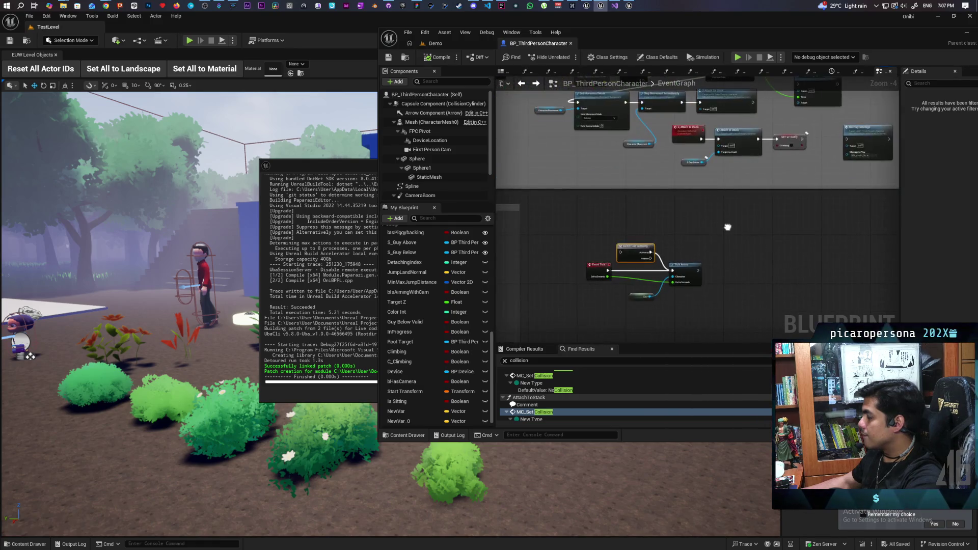
drag(692, 275, 711, 247)
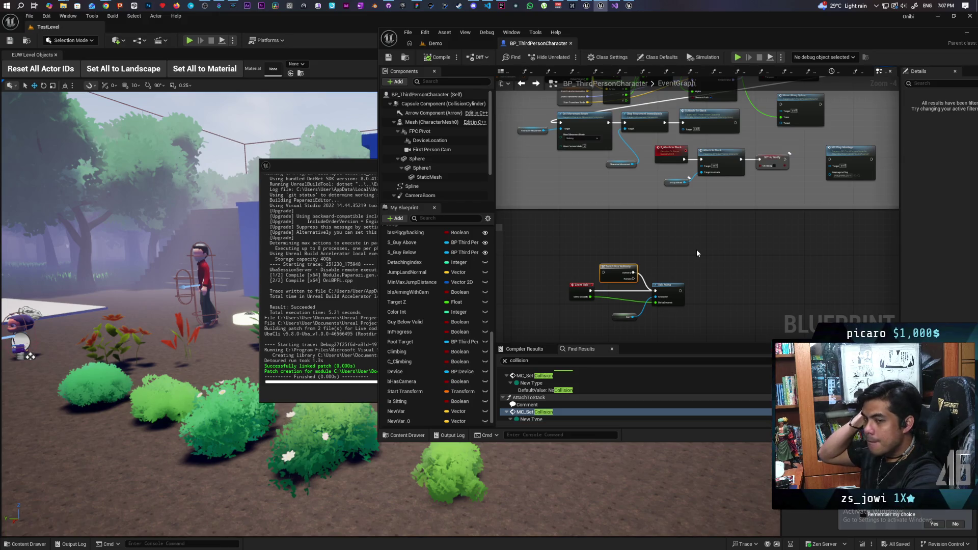
scroll(695, 249, up, 1)
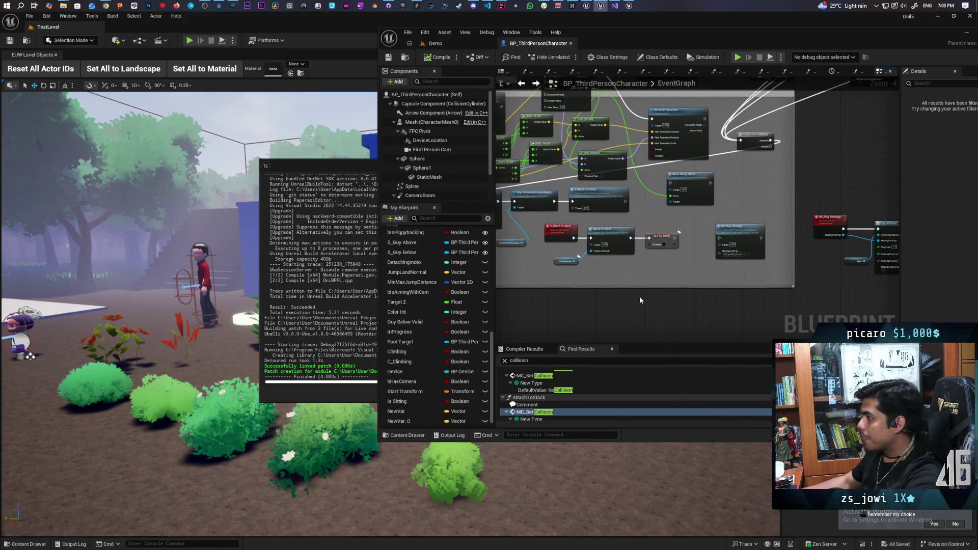
scroll(683, 278, up, 1)
drag(642, 259, 713, 255)
mouse_move(743, 216)
mouse_down()
mouse_move(757, 224)
mouse_move(809, 216)
mouse_up()
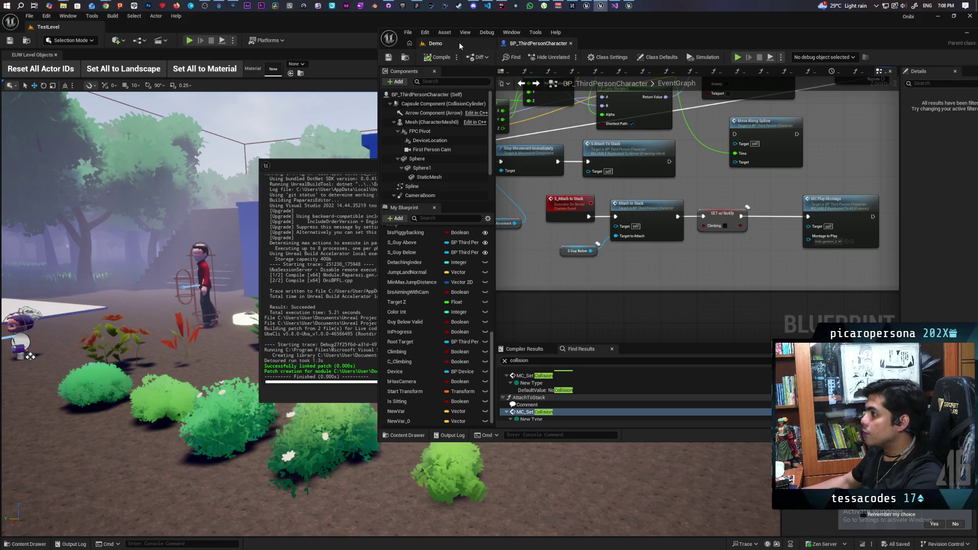
click(459, 42)
- Run a two-client test with Client 2 moving up to the red character, then stop and return to the blueprint
key(alt+p)
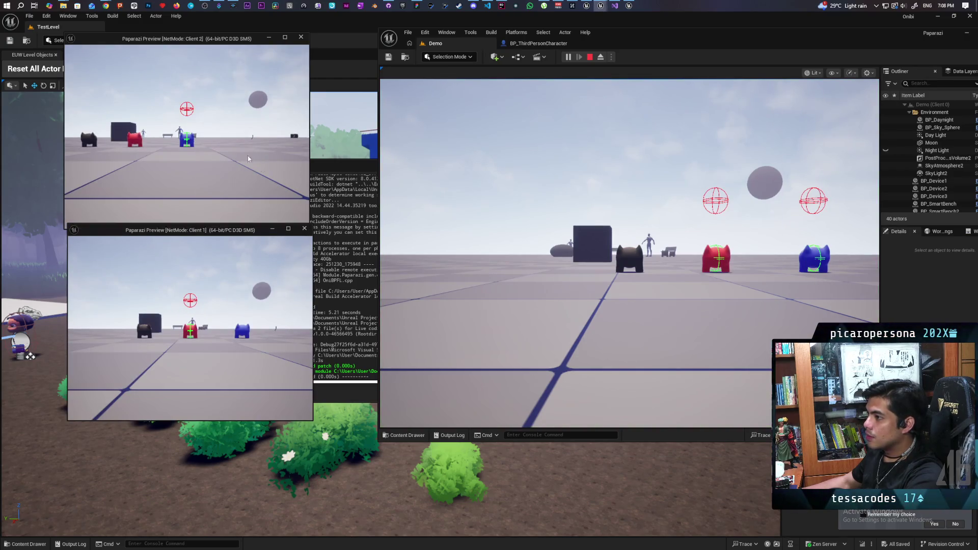
key(w)
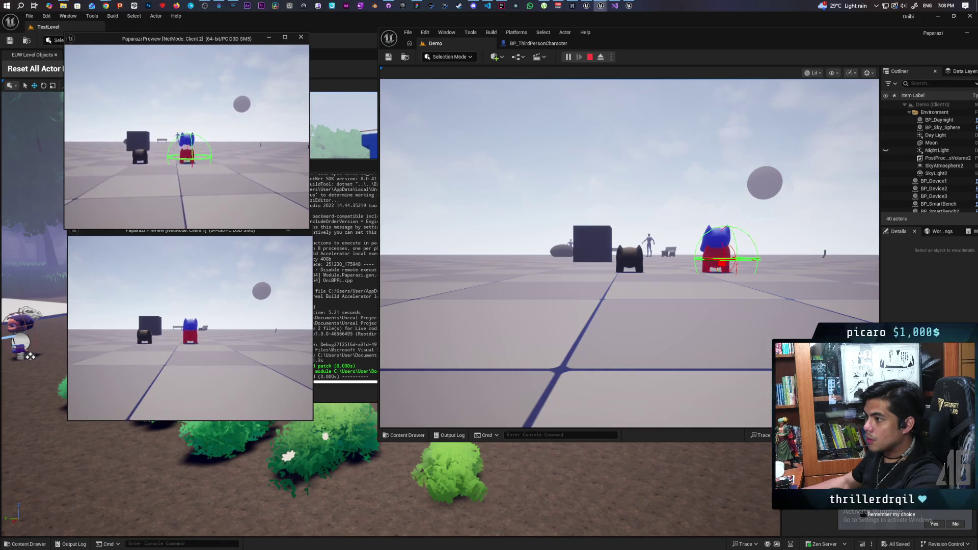
key(e)
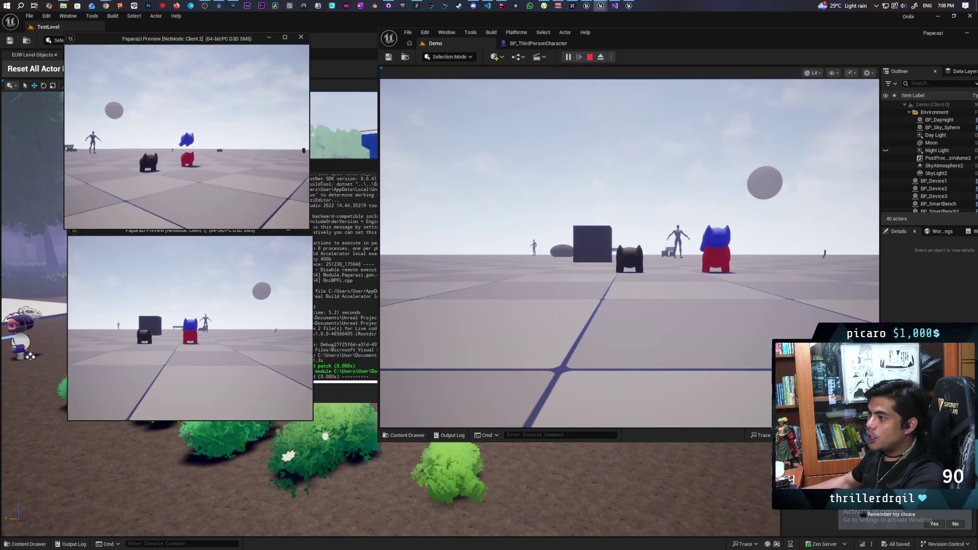
click(178, 226)
key(w)
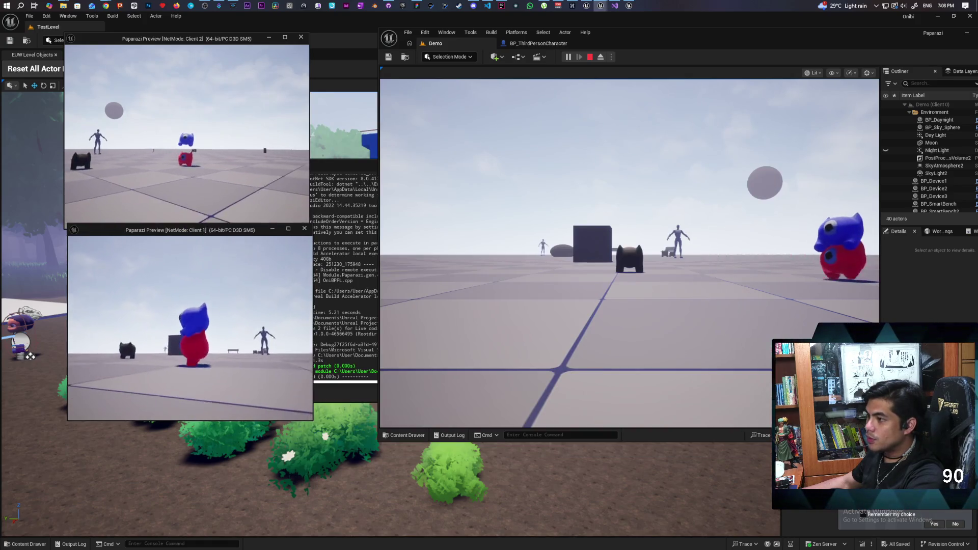
key(w)
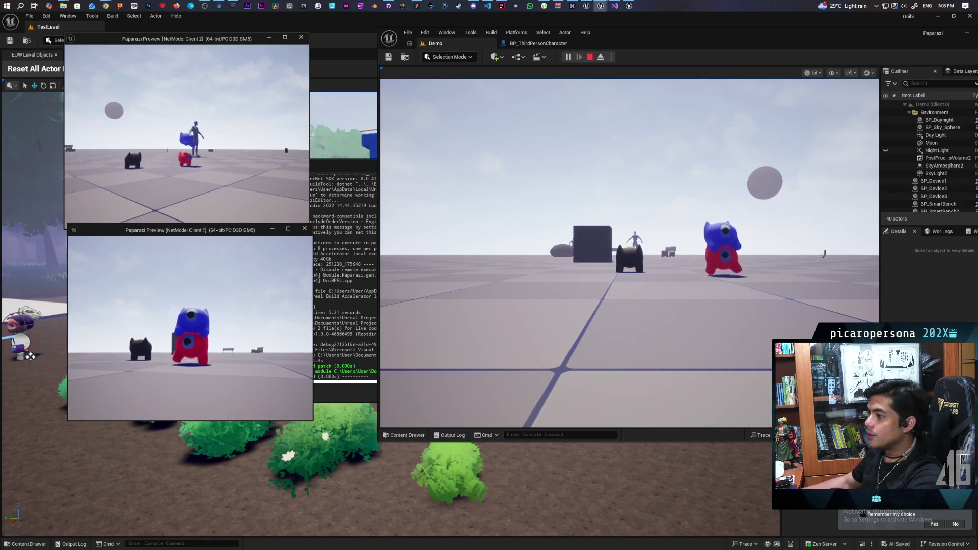
key(Escape)
key(Escape)
click(539, 43)
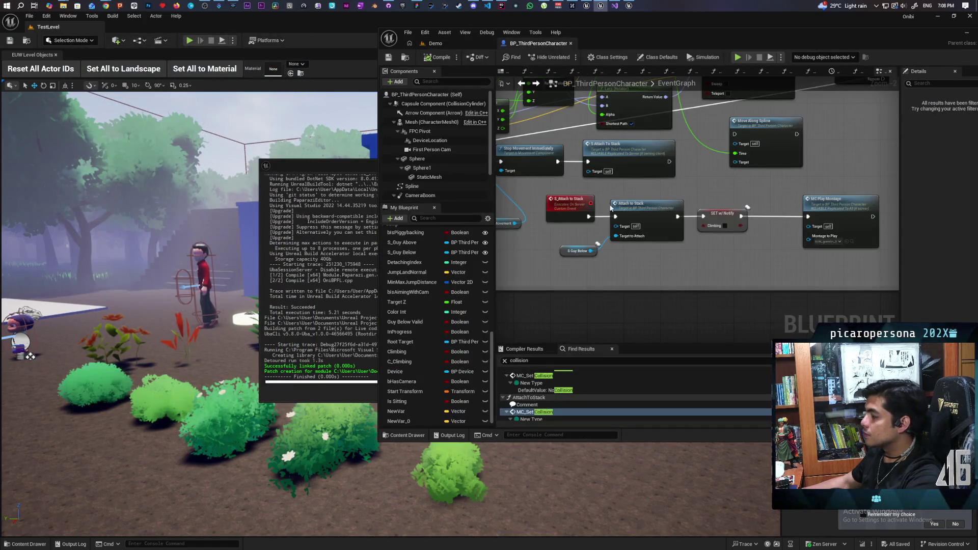
- Open the Attach to Stack function and bring up the add-node menu beside Disable Movement
scroll(627, 255, down, 3)
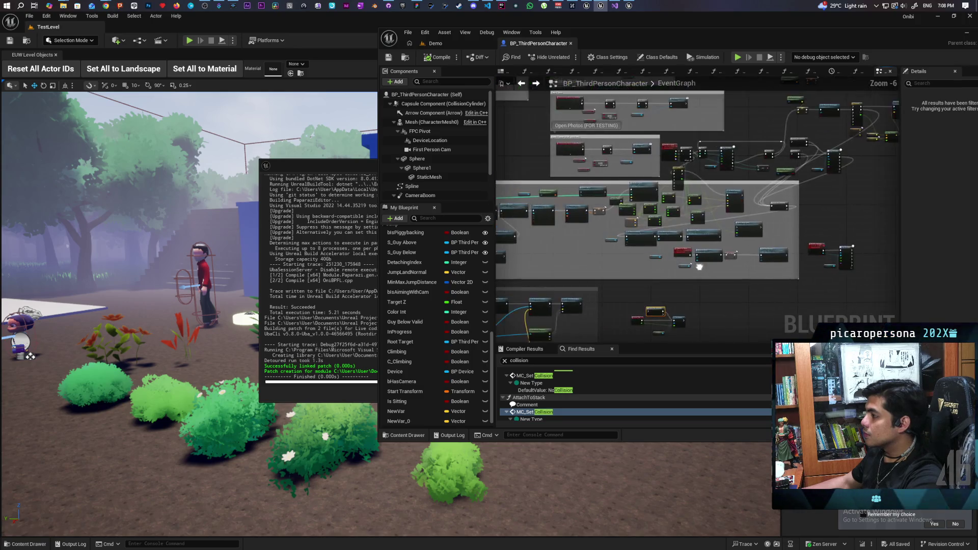
scroll(733, 219, up, 4)
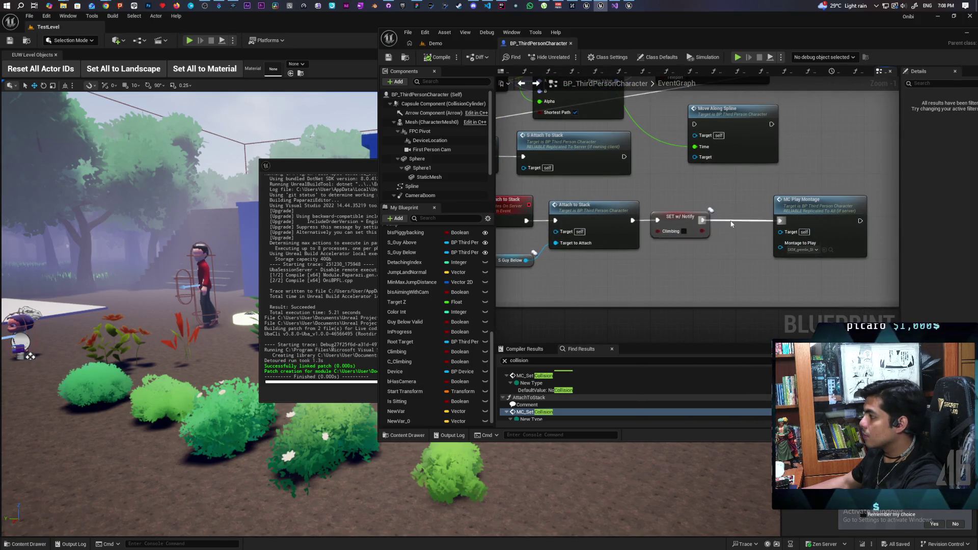
double_click(614, 223)
scroll(622, 235, down, 4)
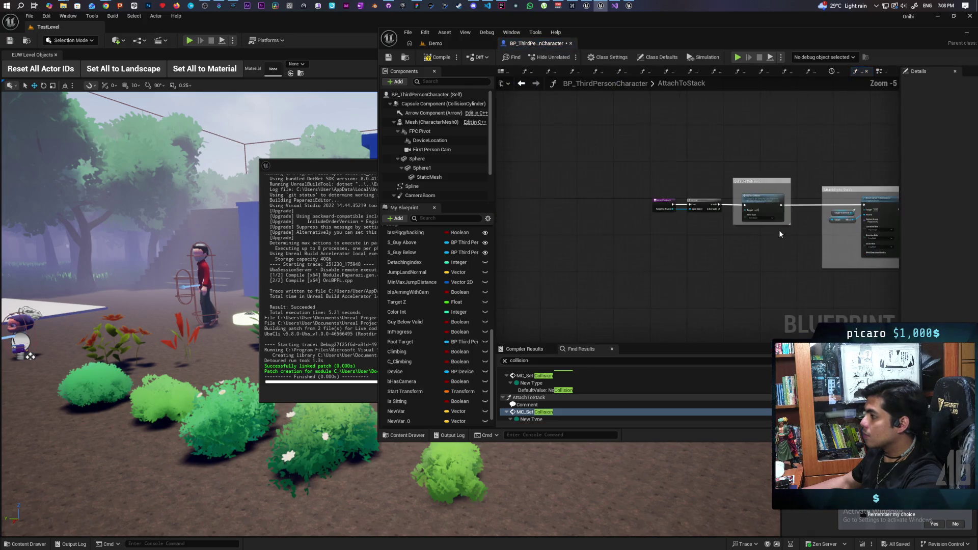
scroll(657, 251, up, 3)
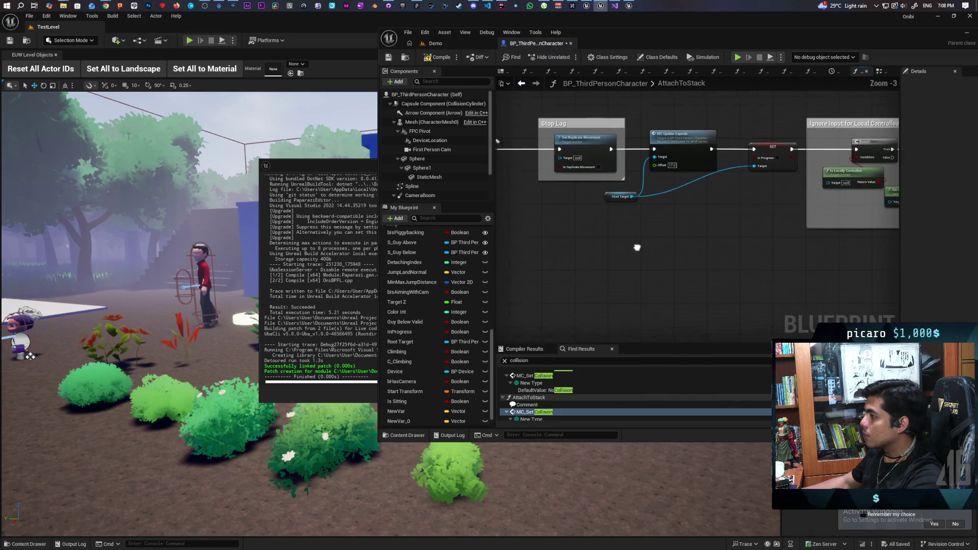
drag(509, 202, 712, 197)
right_click(673, 222)
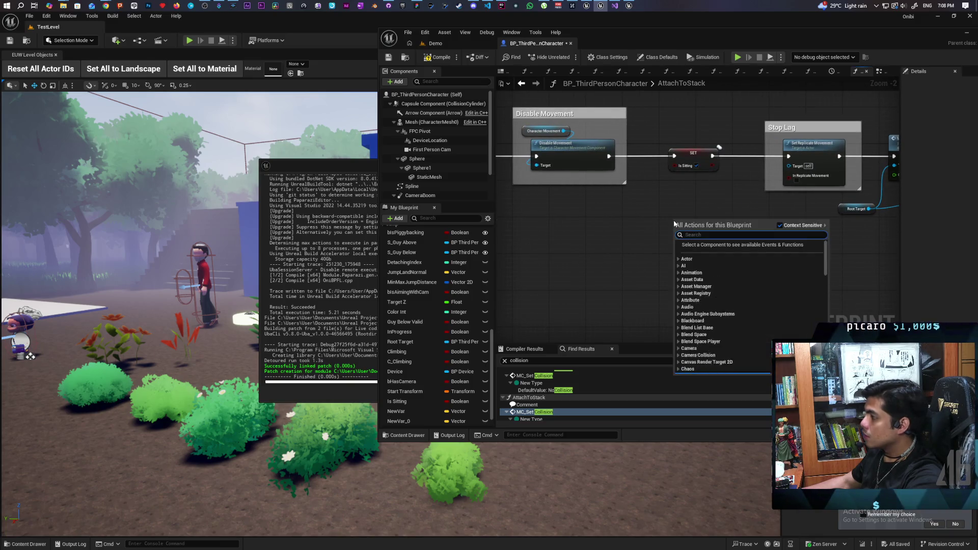
- Add an MC Play Montage node via the 'mc play' search and close the Live Coding console
text(mc playt)
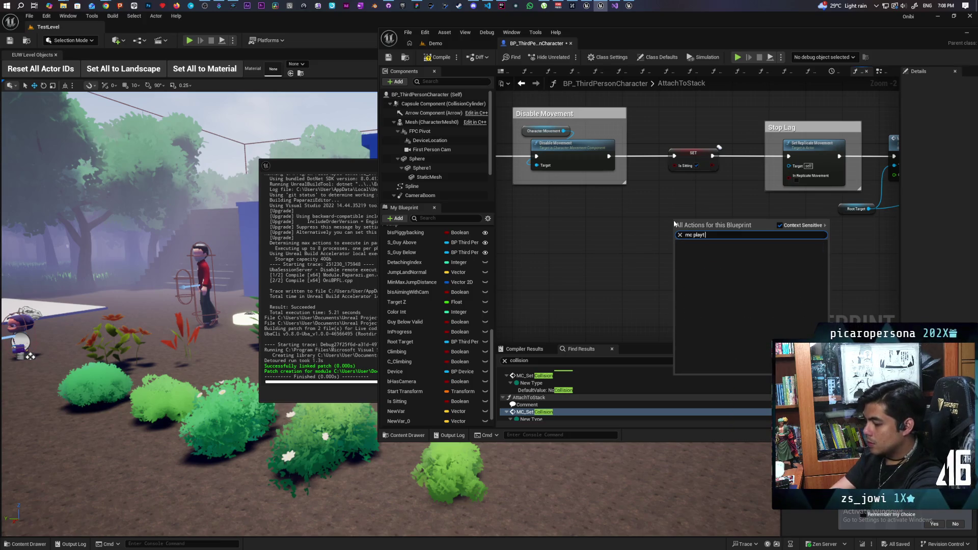
key(BackSpace)
key(Return)
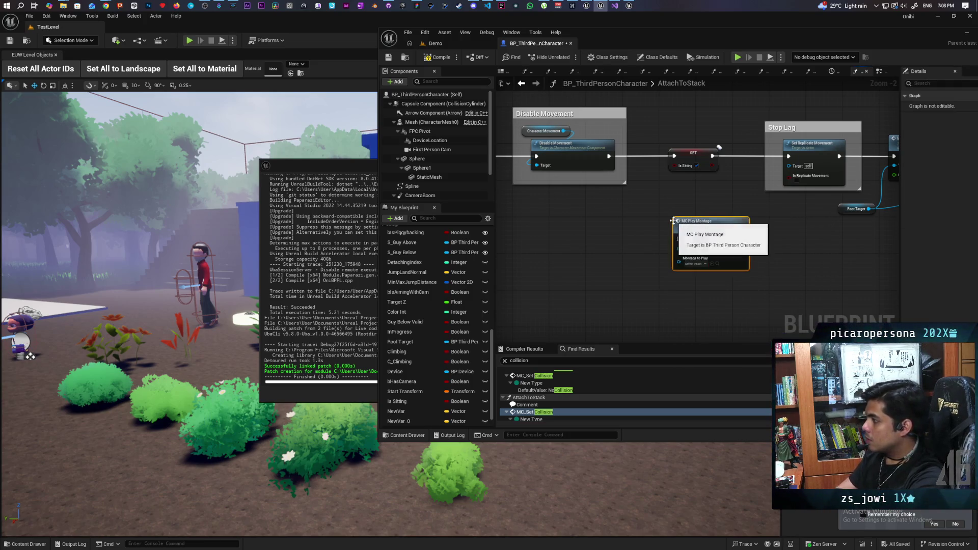
drag(694, 219, 690, 219)
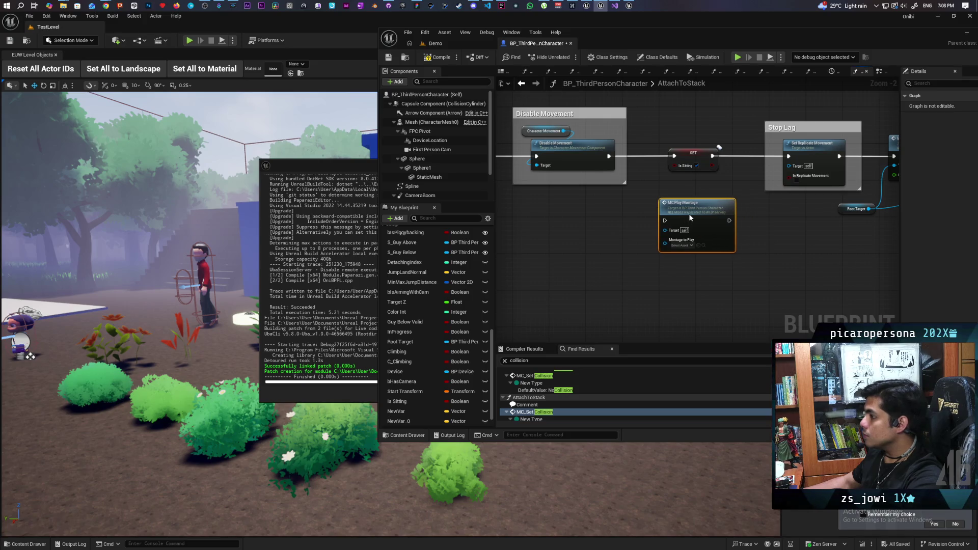
mouse_move(608, 8)
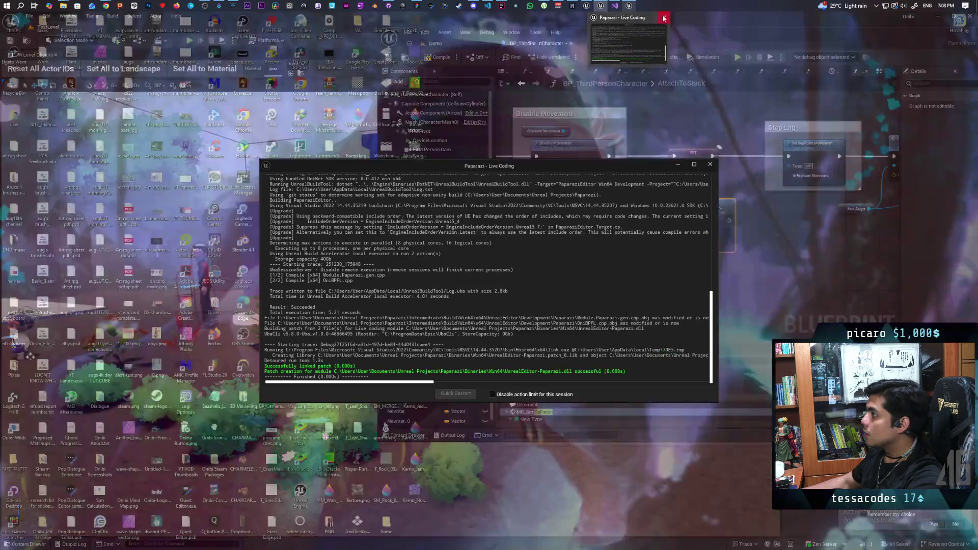
click(616, 19)
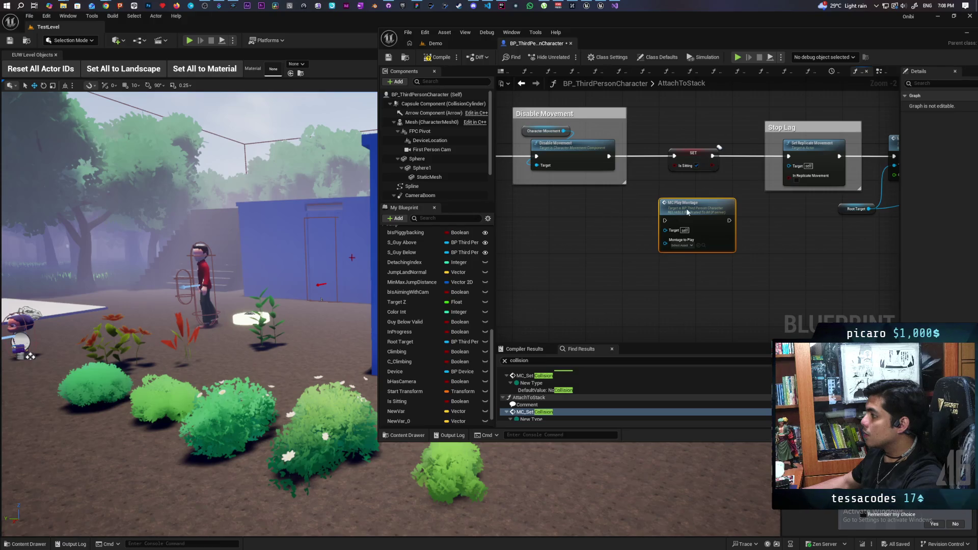
- Route Disable Movement through MC Play Montage into Set Replicate Movement, then compile and save
drag(608, 157, 664, 220)
drag(729, 220, 788, 156)
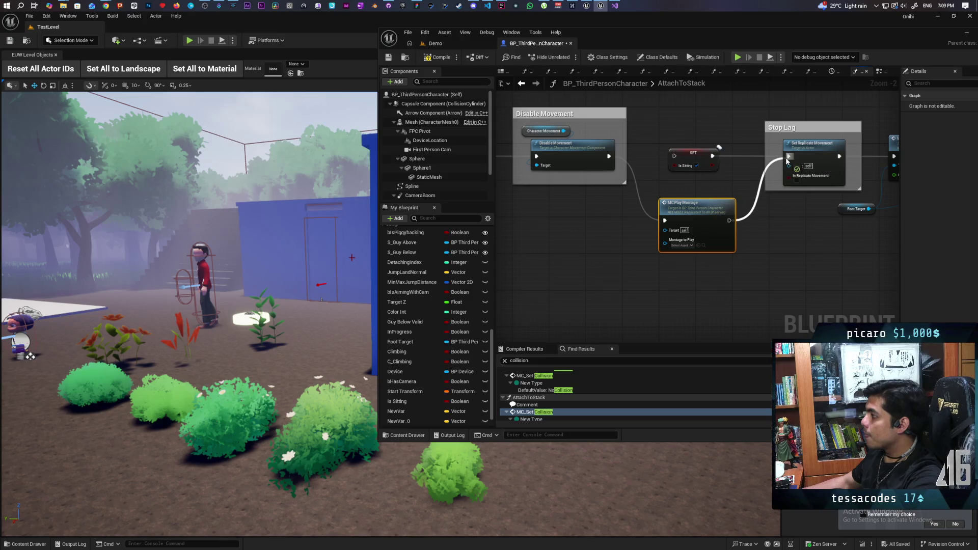
click(438, 57)
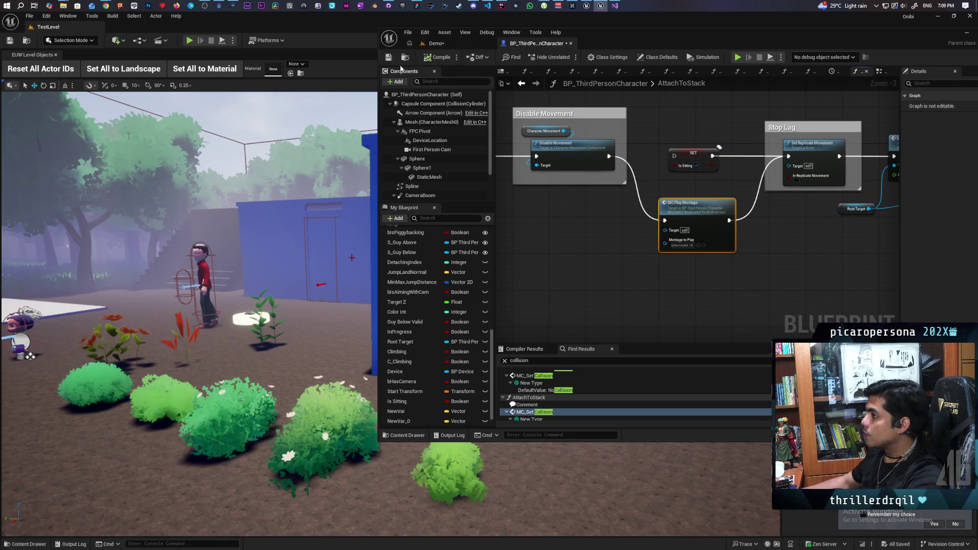
key(ctrl+s)
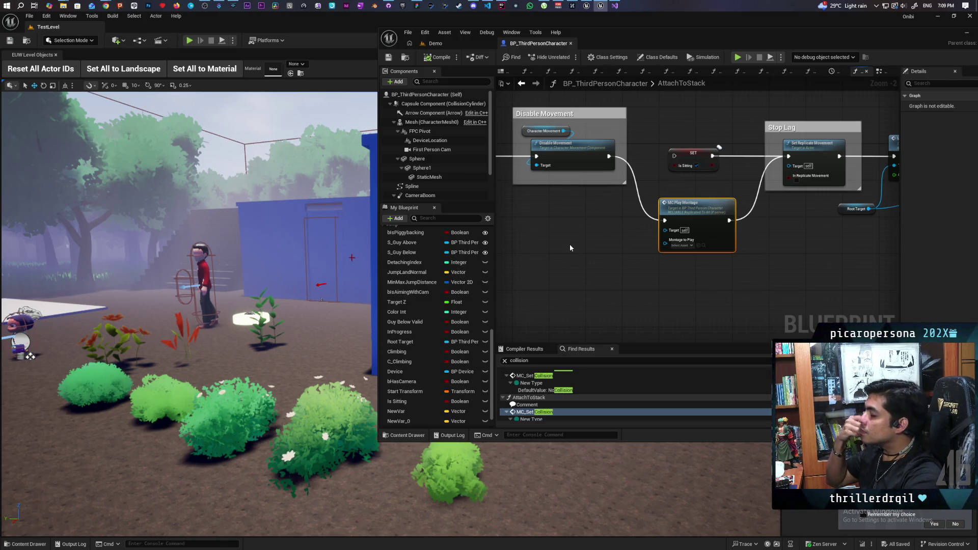
click(679, 245)
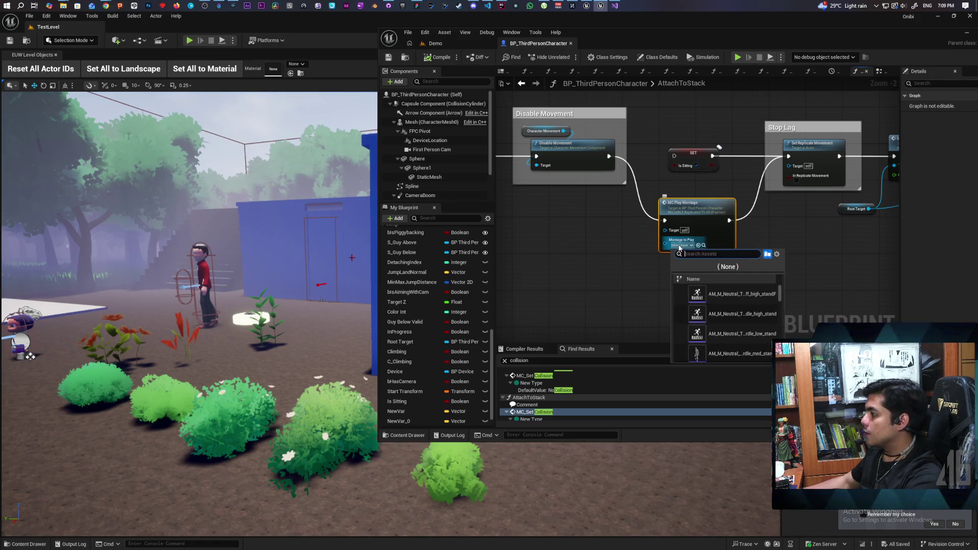
- Pick the gremlin skeleton montage as Montage to Play and return to the Demo level
scroll(733, 310, down, 5)
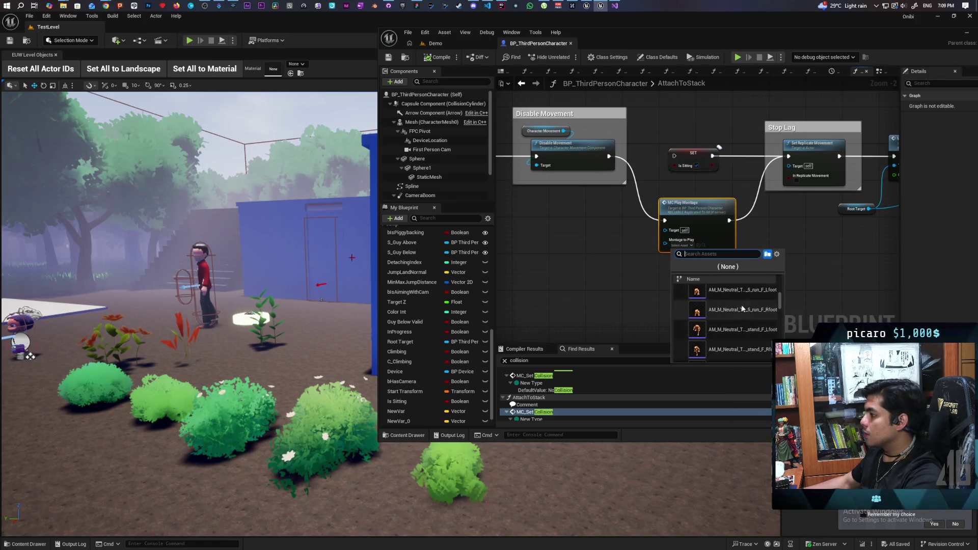
mouse_move(715, 309)
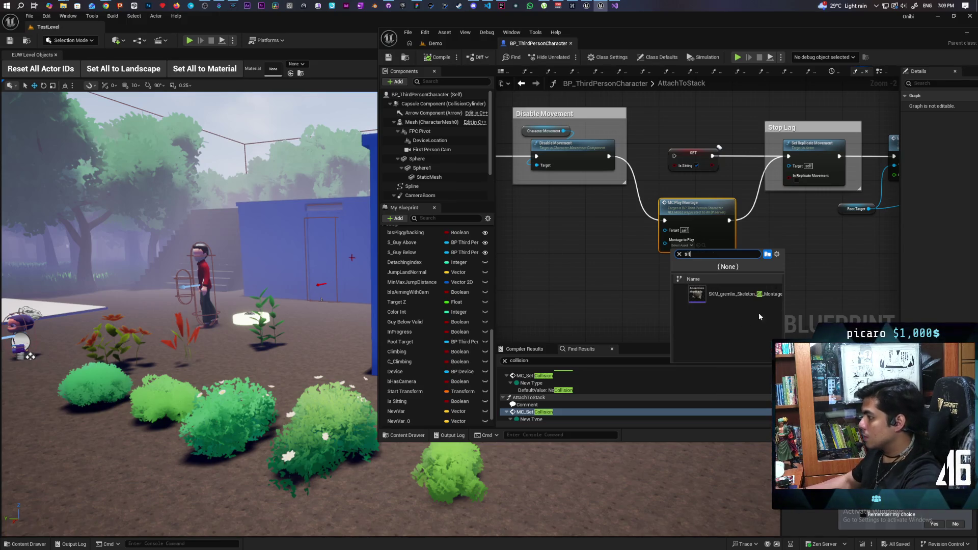
key(Return)
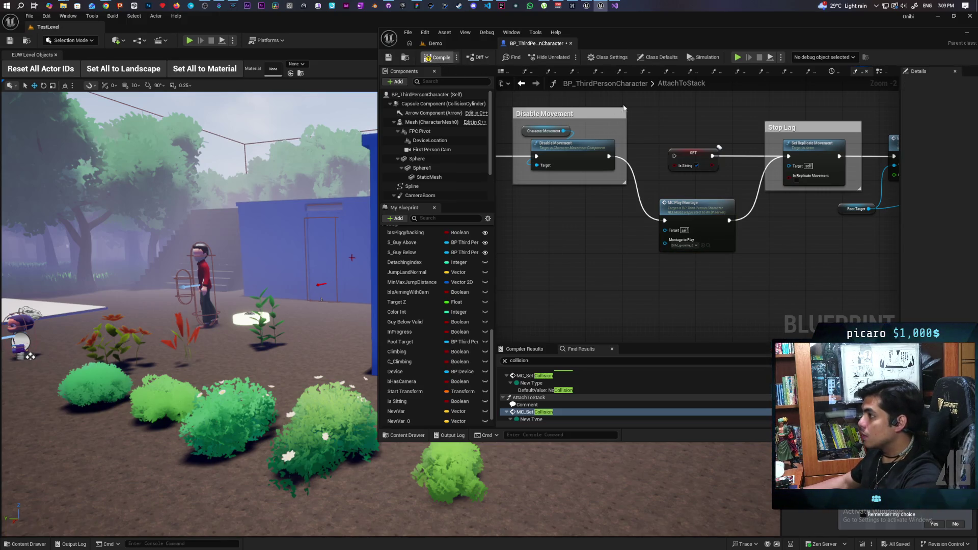
click(457, 45)
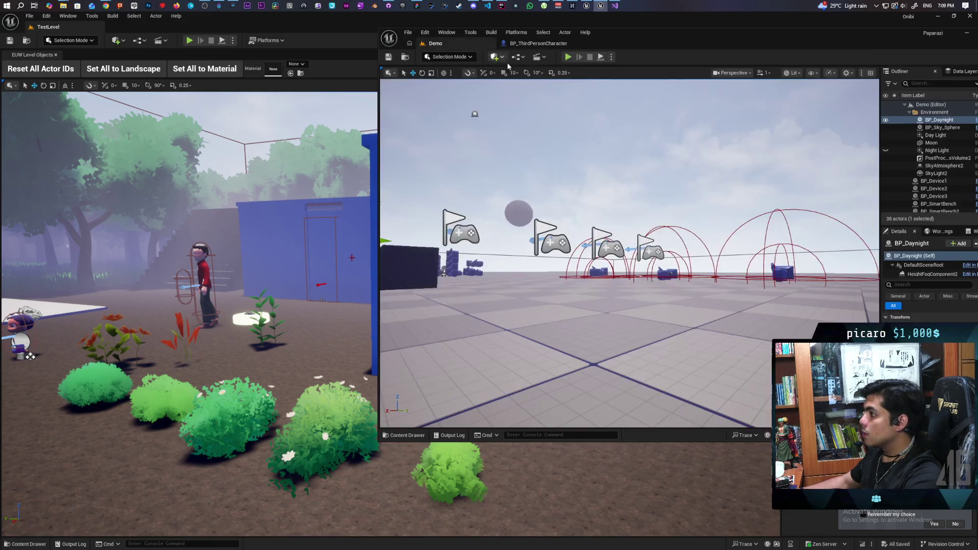
- Run a two-client play session of the montage, then stop and go back to the blueprint
click(570, 57)
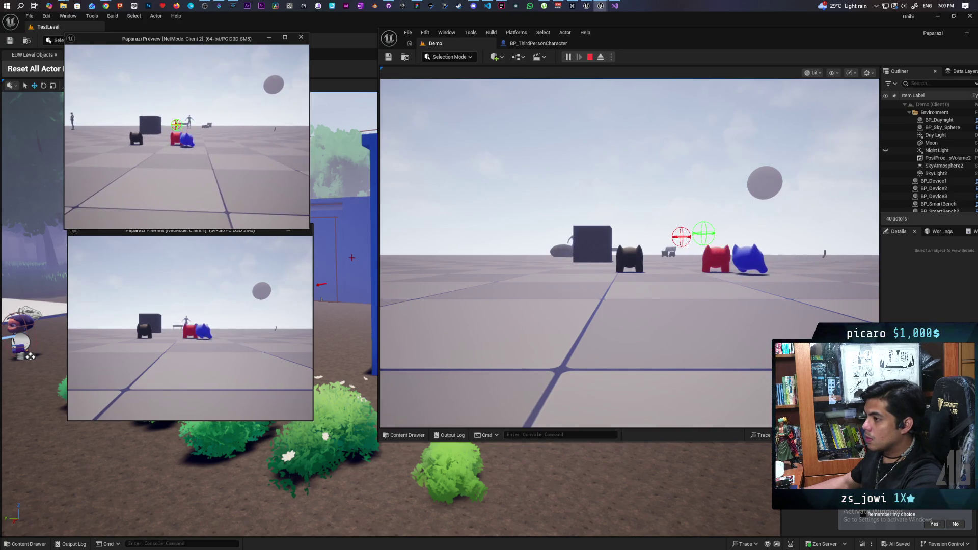
key(Escape)
click(534, 43)
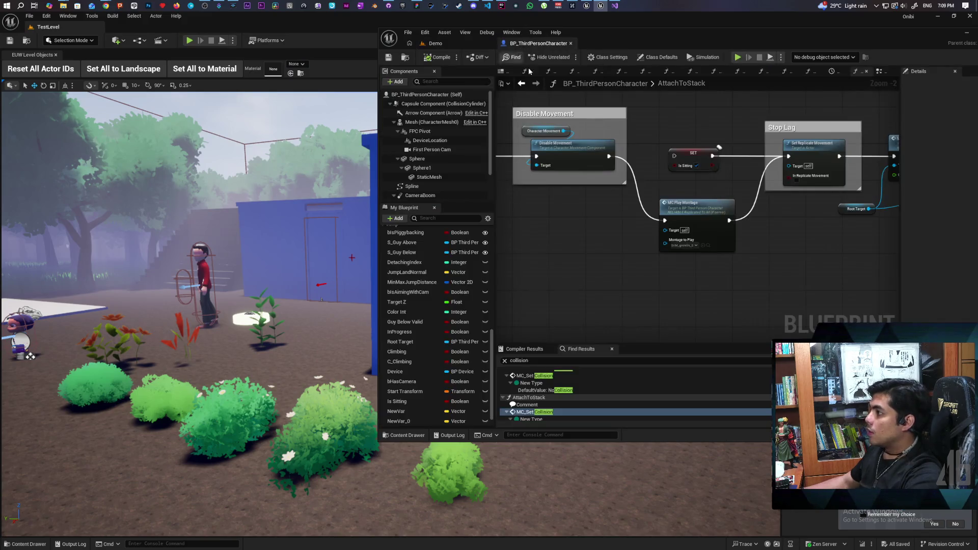
- Go back to the EventGraph and open the DetachFromStack function
scroll(606, 202, down, 5)
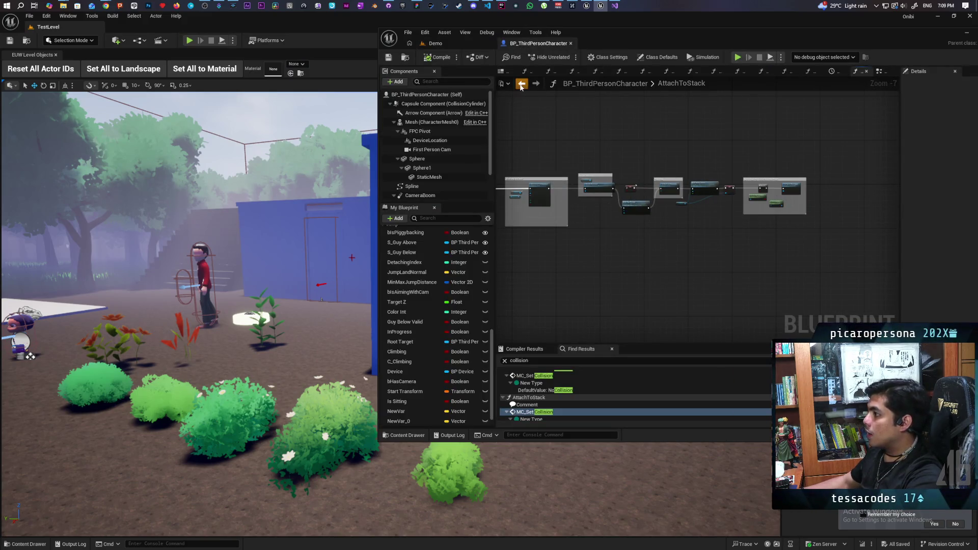
click(521, 84)
scroll(621, 224, down, 4)
scroll(691, 205, up, 2)
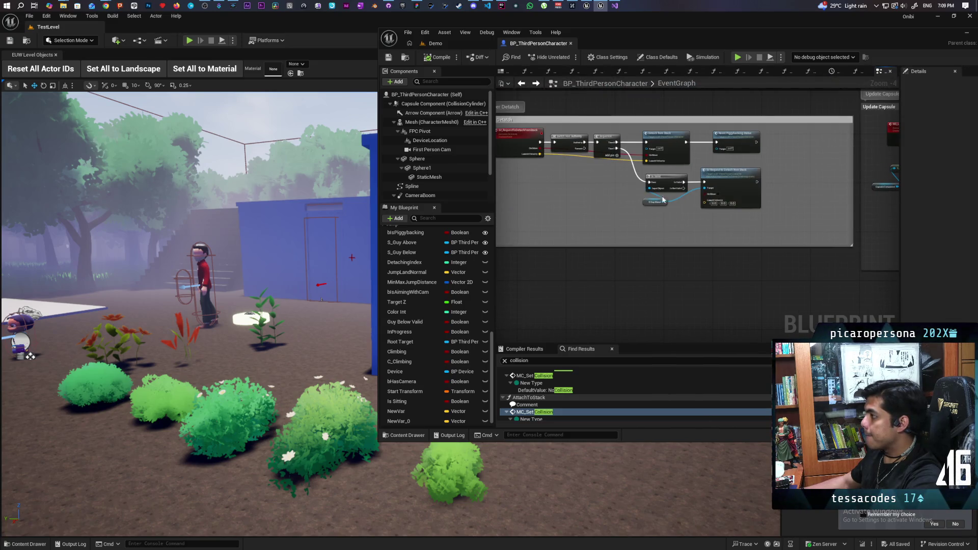
scroll(670, 200, up, 3)
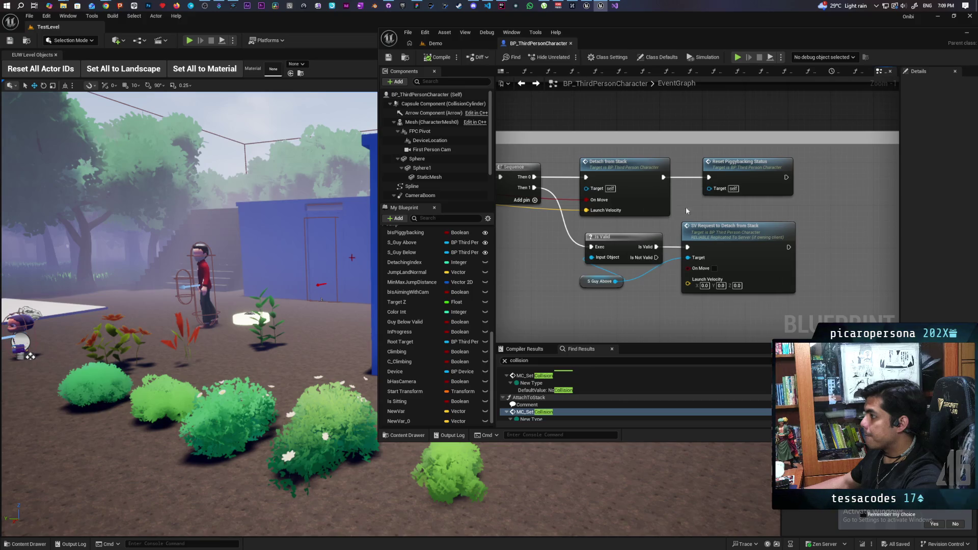
double_click(646, 191)
- Navigate to the Ignore Input for Local Controlled Pawn section, where a Mesh getter node gets placed
scroll(566, 260, down, 3)
drag(567, 258, 740, 203)
mouse_move(615, 237)
mouse_down()
mouse_move(624, 239)
mouse_move(579, 246)
mouse_up()
scroll(775, 242, up, 1)
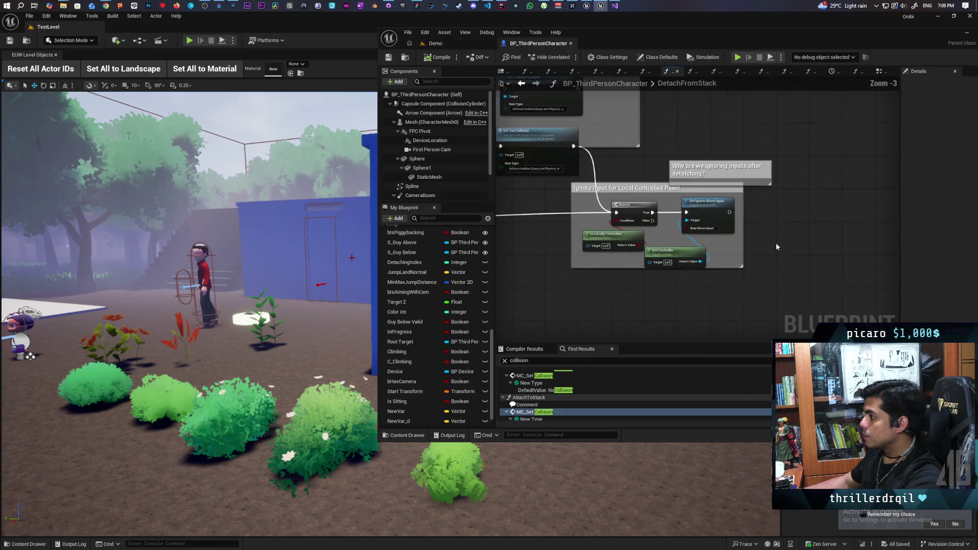
scroll(777, 244, up, 1)
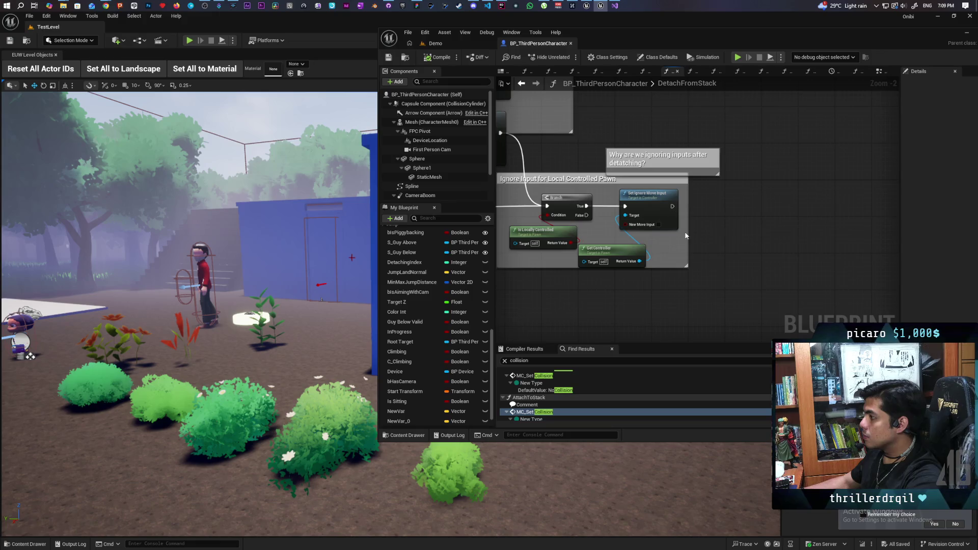
scroll(665, 241, up, 1)
mouse_move(431, 121)
mouse_down()
mouse_move(712, 248)
mouse_move(702, 245)
mouse_up()
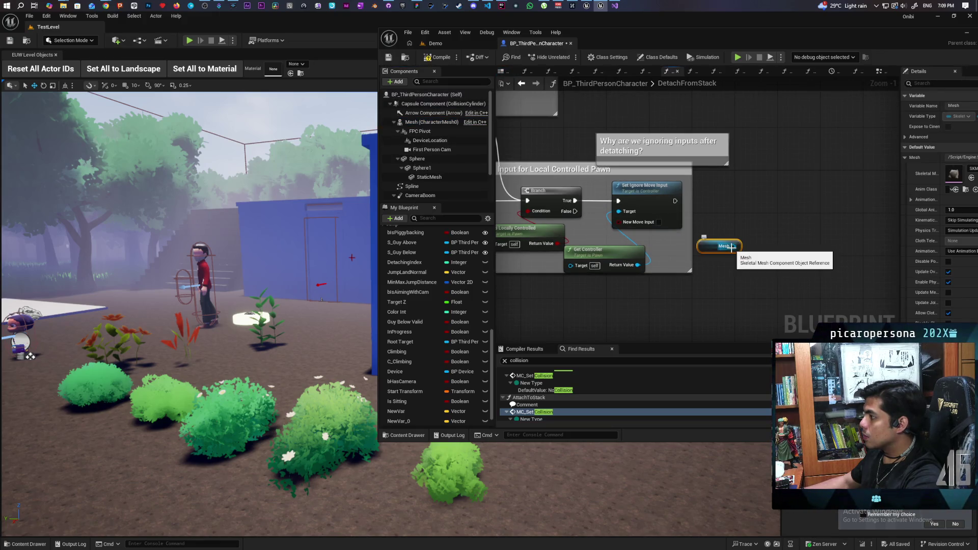
scroll(735, 212, down, 1)
scroll(736, 217, down, 3)
scroll(674, 226, up, 1)
mouse_move(675, 226)
mouse_down()
mouse_move(662, 147)
mouse_move(711, 199)
mouse_up()
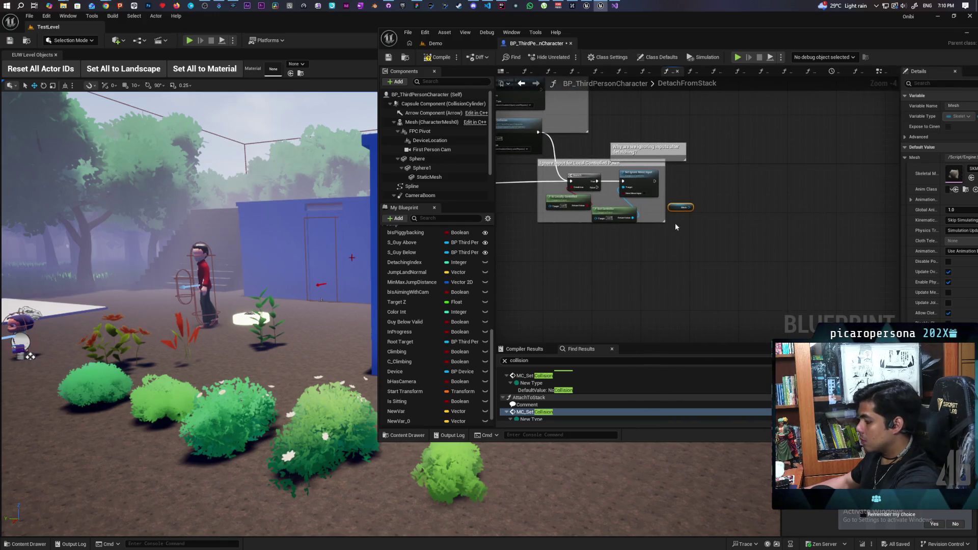
- Delete the stray Mesh node, add MC Play Montage after Set Ignore Move Input, and compile
key(Delete)
drag(654, 180, 692, 180)
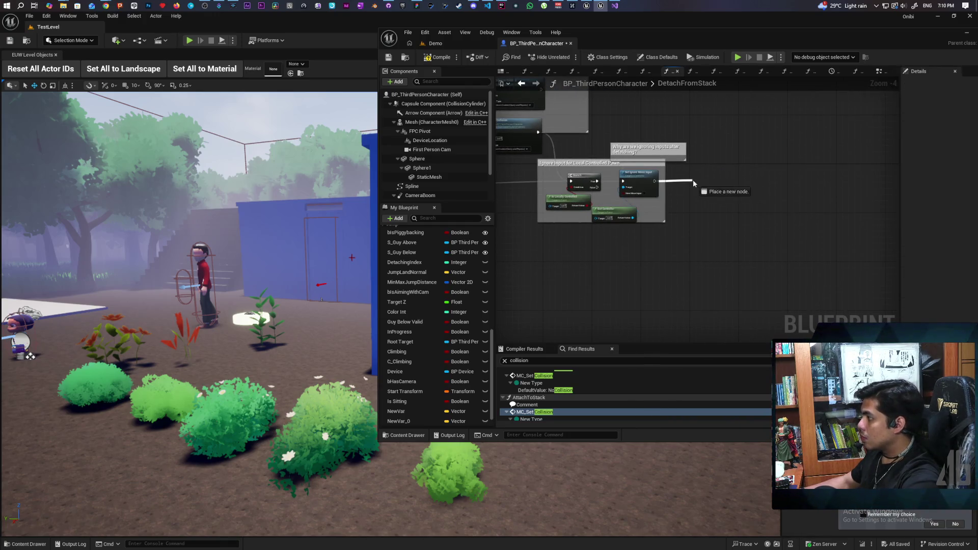
text(mc play)
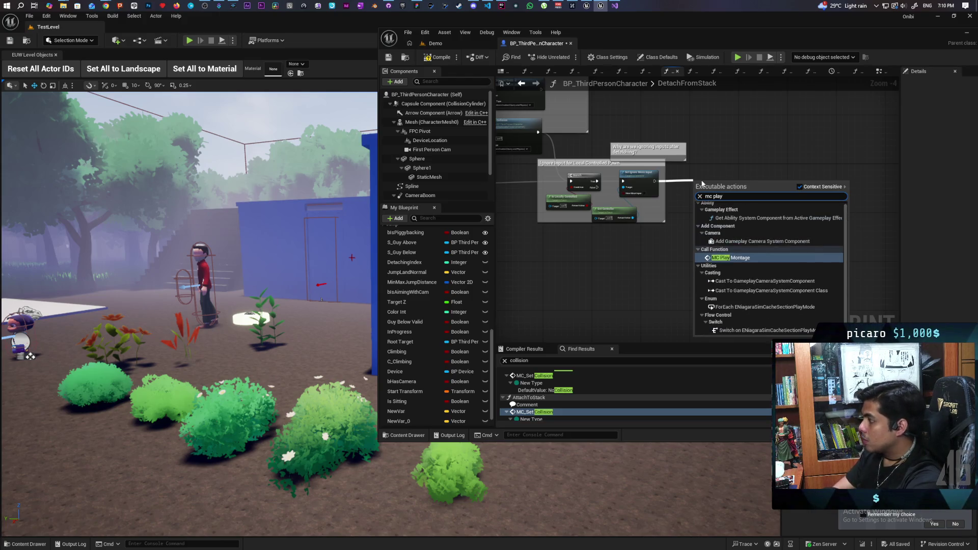
key(Return)
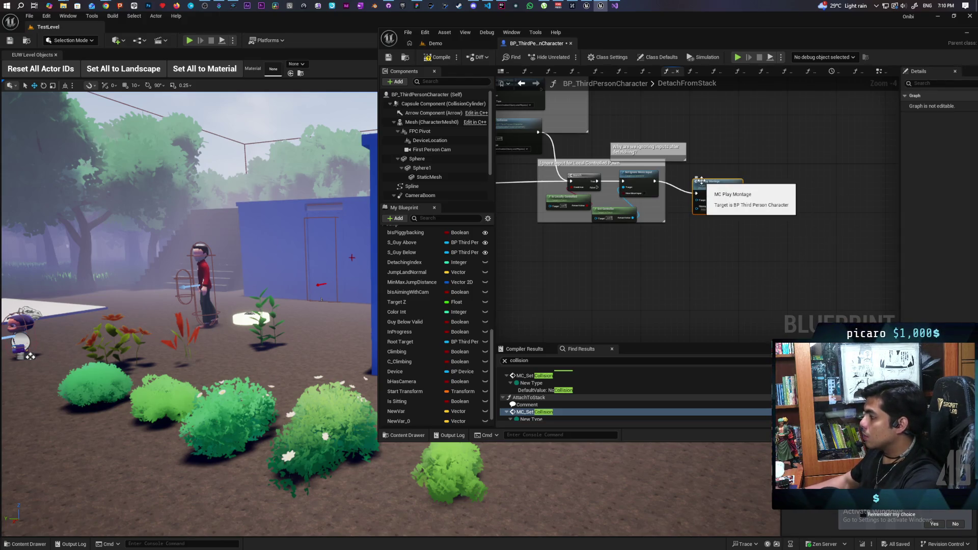
scroll(702, 184, up, 4)
drag(710, 208, 699, 178)
click(441, 58)
click(452, 44)
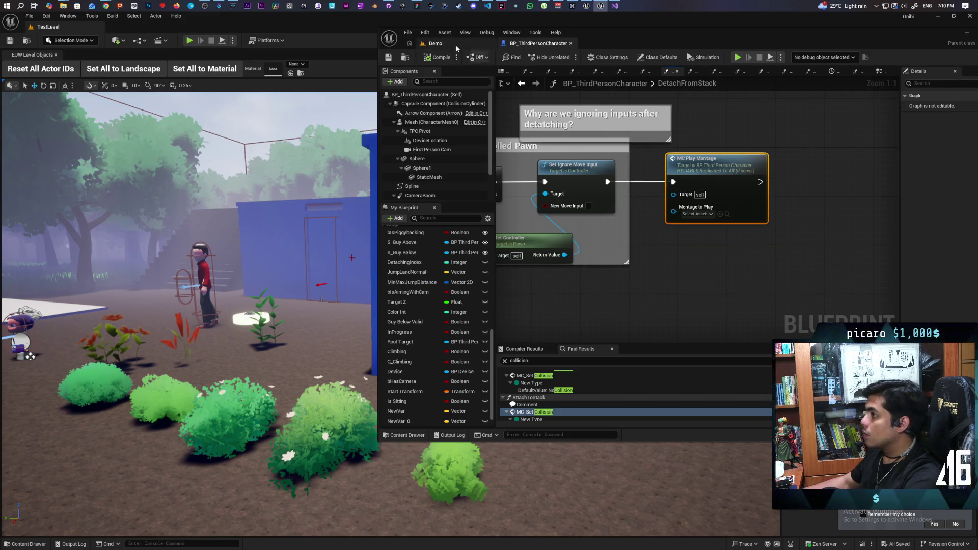
- Play-test by walking the blue character beside the red one, then stop and return to BP_ThirdPersonCharacter
key(alt+p)
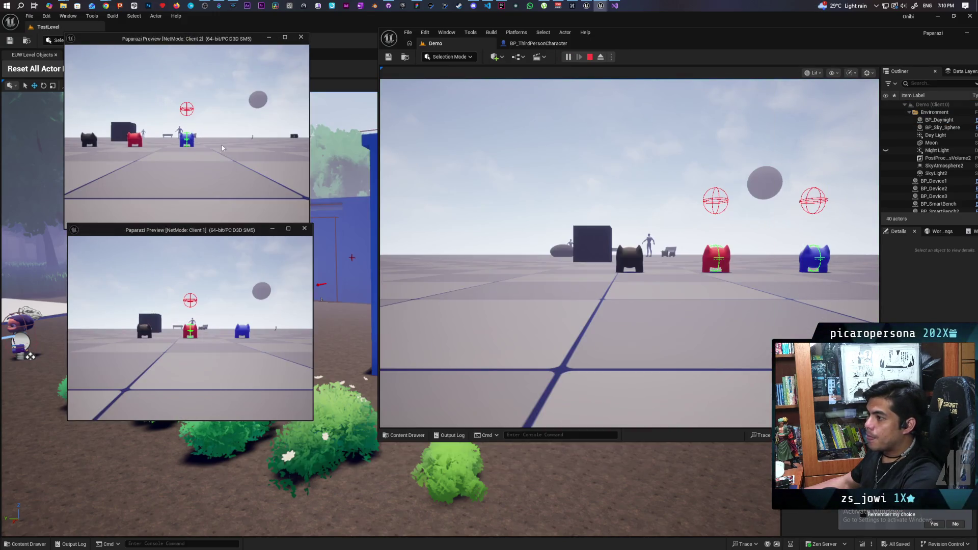
key(a)
key(w)
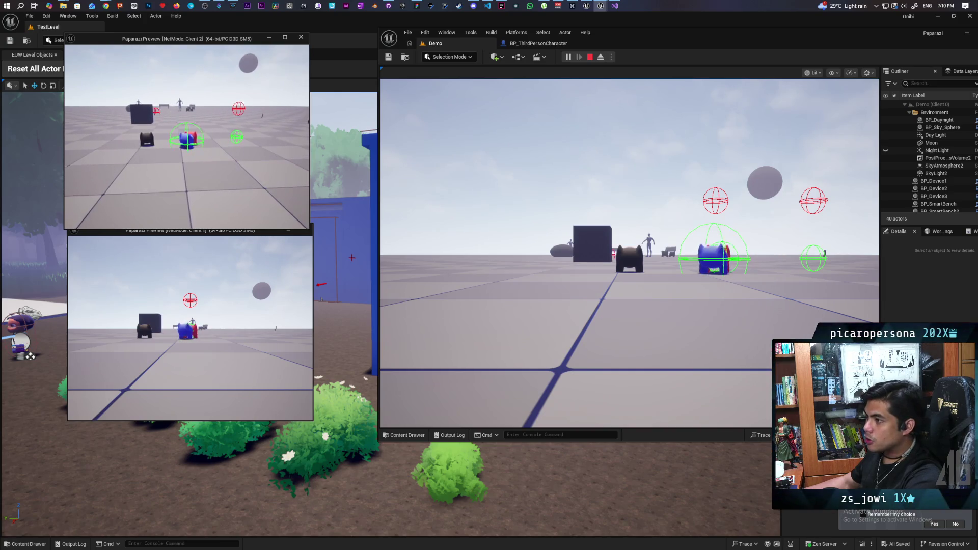
key(d)
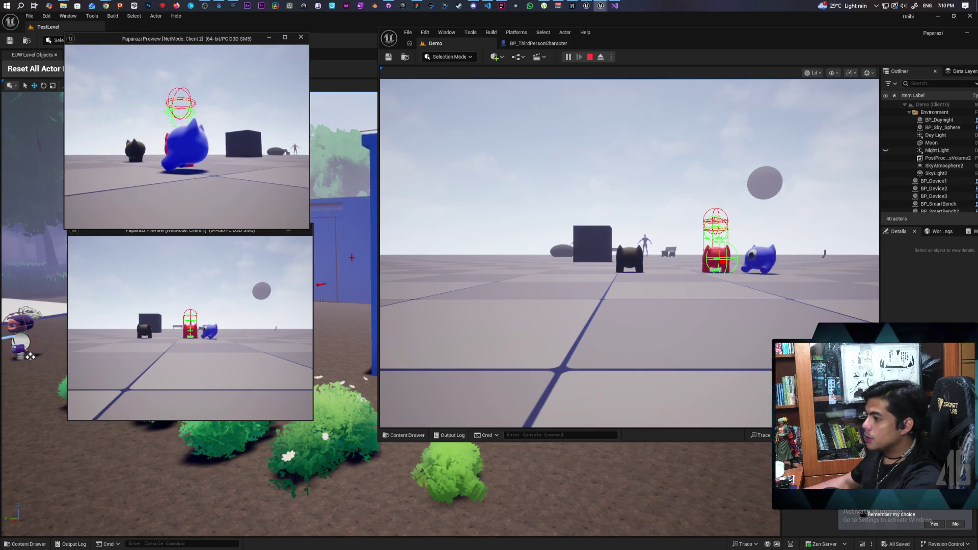
key(Escape)
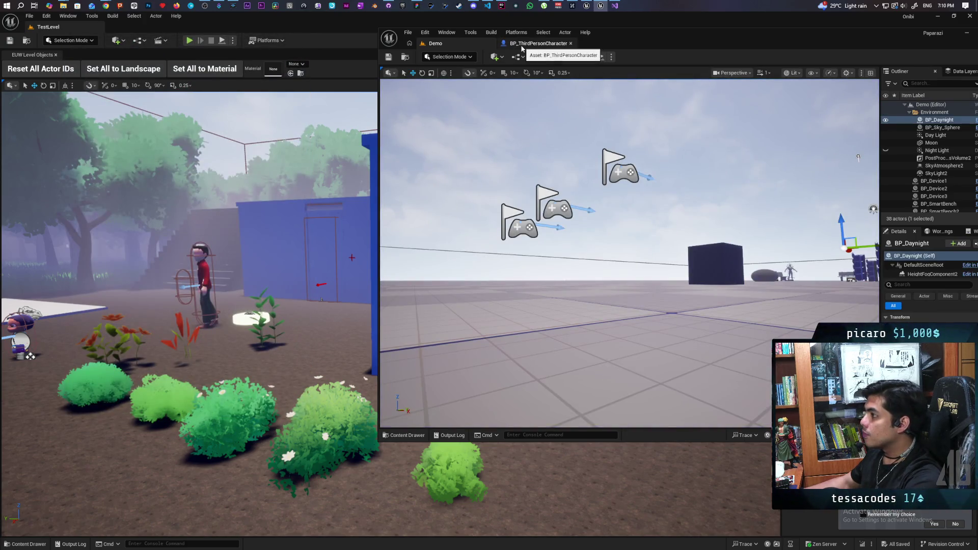
click(522, 46)
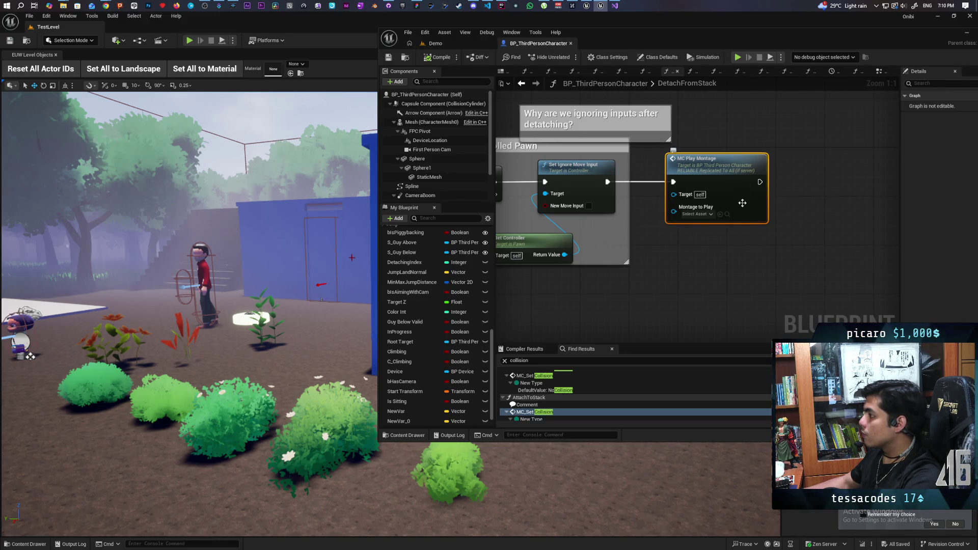
- Jump to the MC_Play Montage event and add a Play Montage node fed from Mesh
double_click(724, 192)
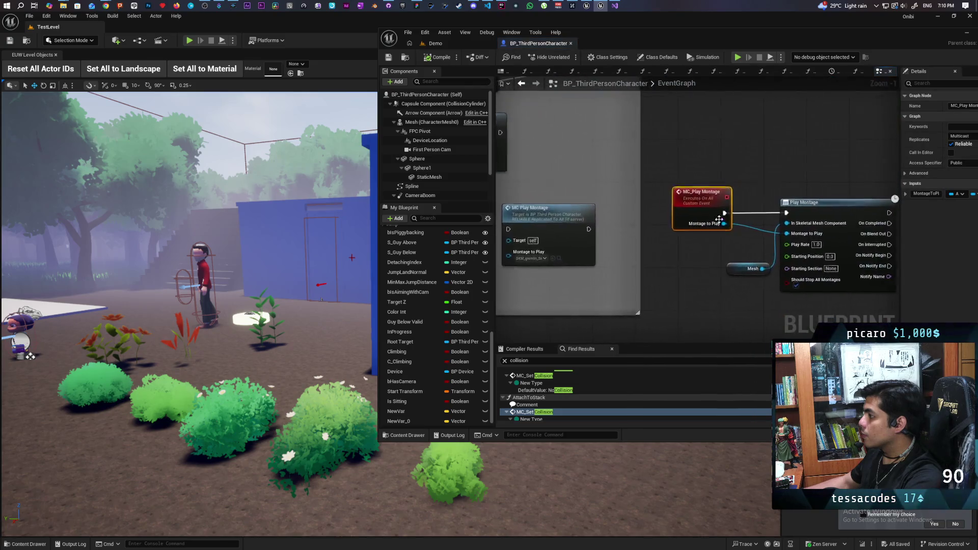
drag(702, 276, 574, 237)
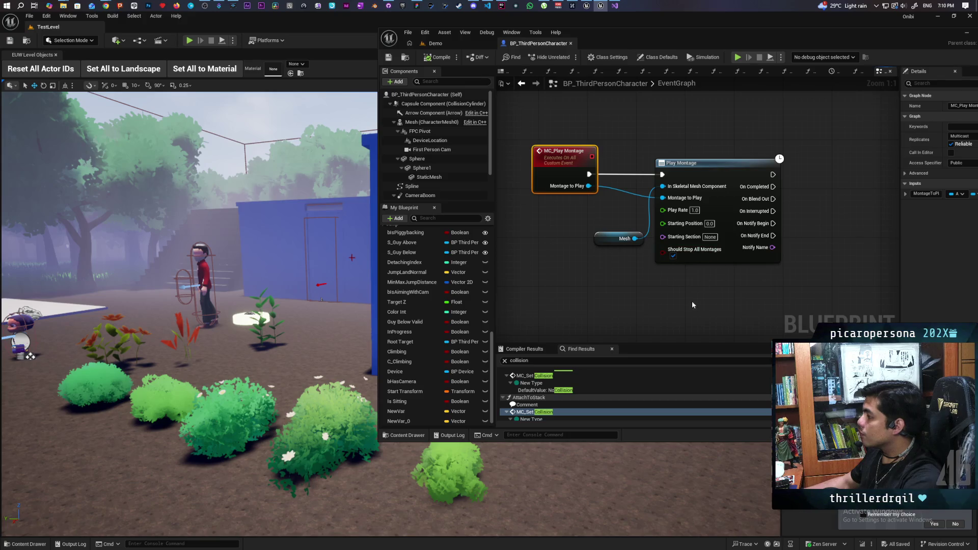
drag(635, 243, 635, 277)
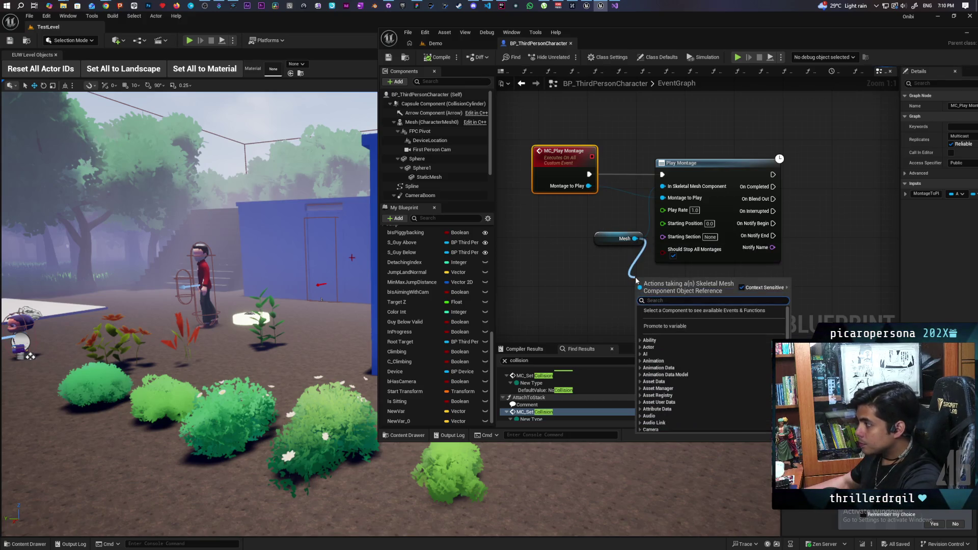
text(stop mon)
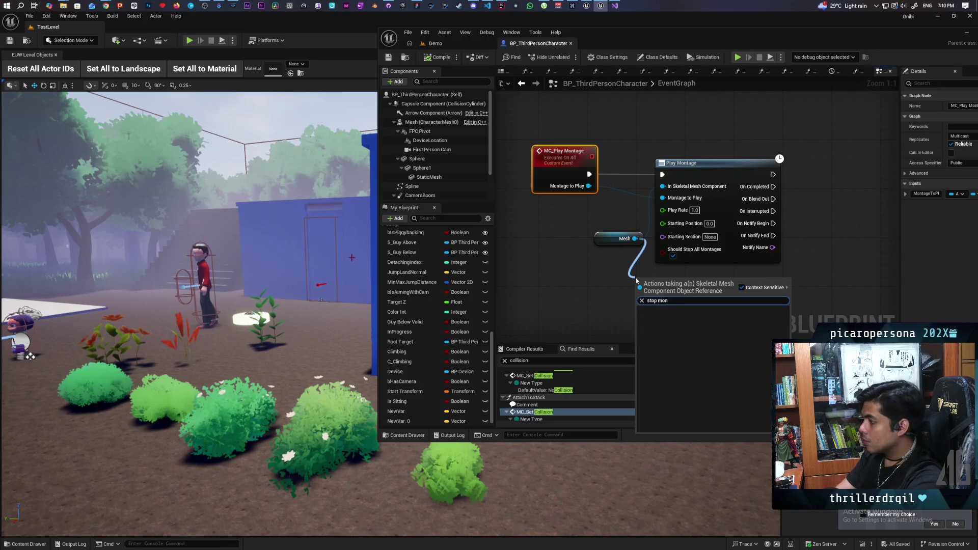
key(BackSpace)
key(BackSpace)
key(BackSpace)
text(monta)
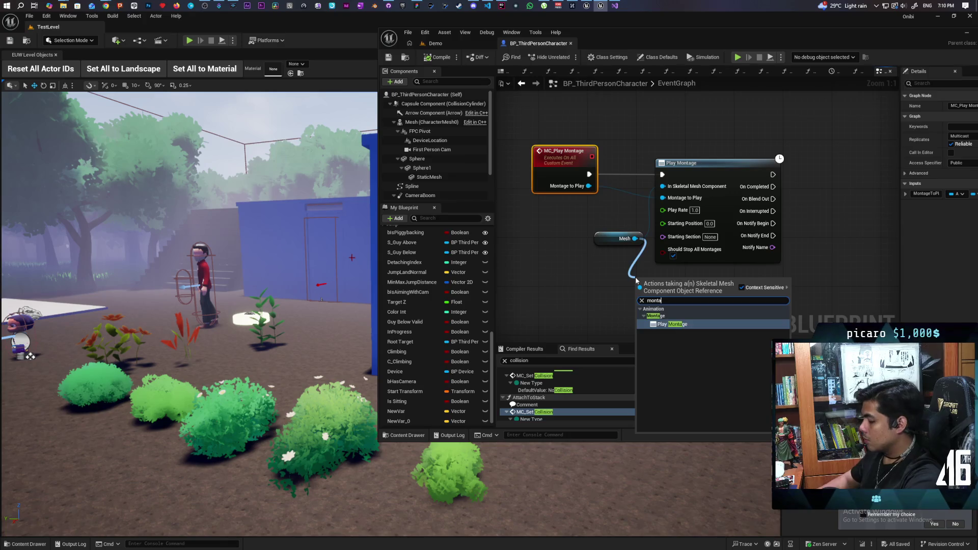
key(Return)
- Add a Stop node and another Play Montage node, both wired from the Mesh reference
mouse_move(774, 208)
mouse_down()
mouse_move(767, 225)
mouse_move(791, 267)
mouse_up()
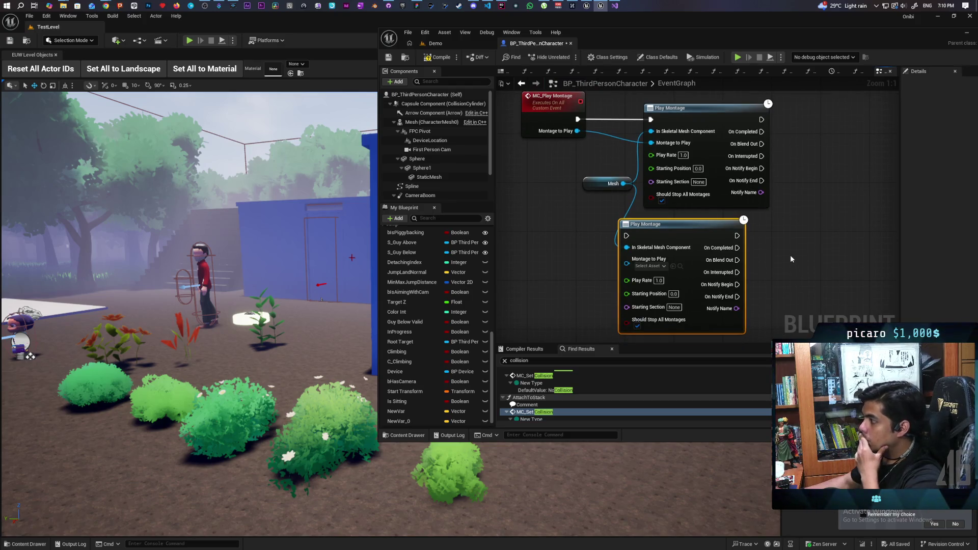
drag(623, 183, 530, 273)
text(stop)
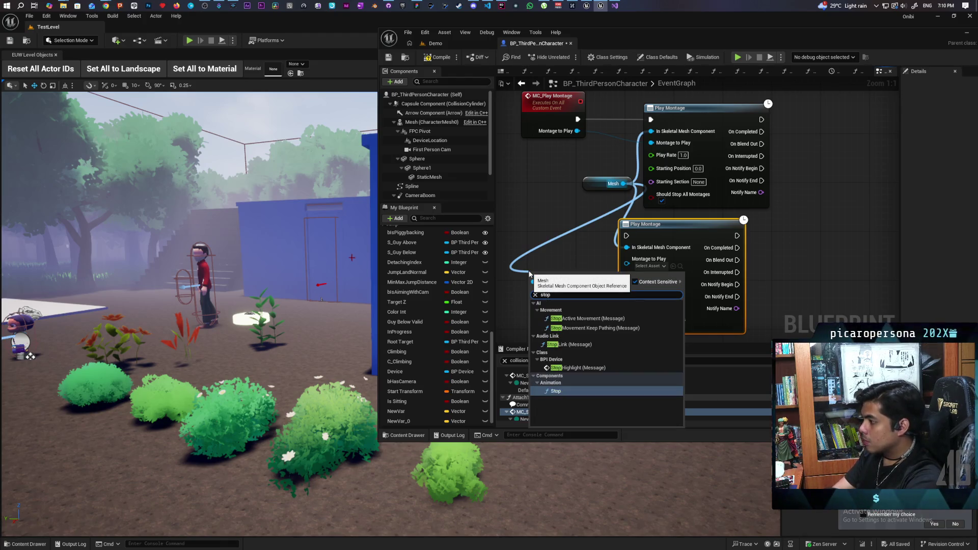
key(Return)
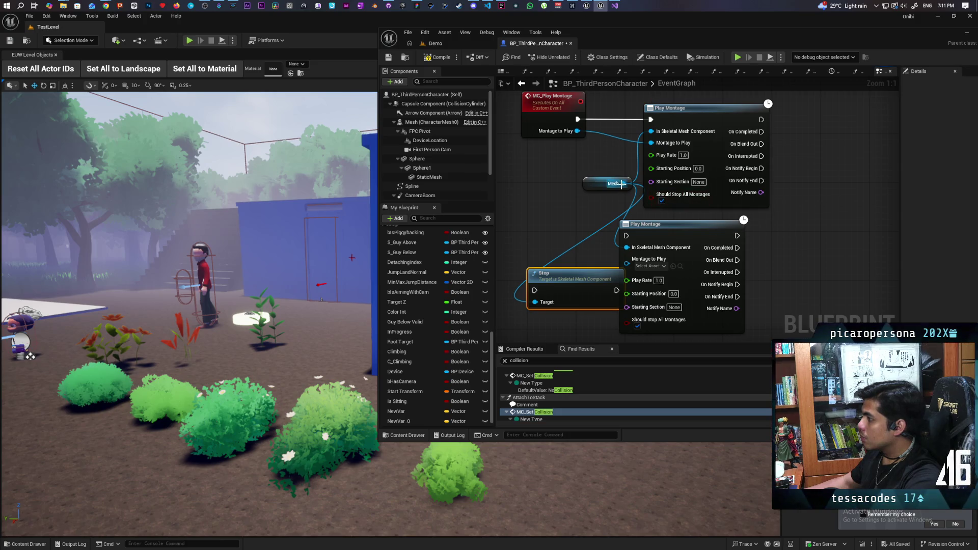
drag(621, 184, 799, 245)
text(mon)
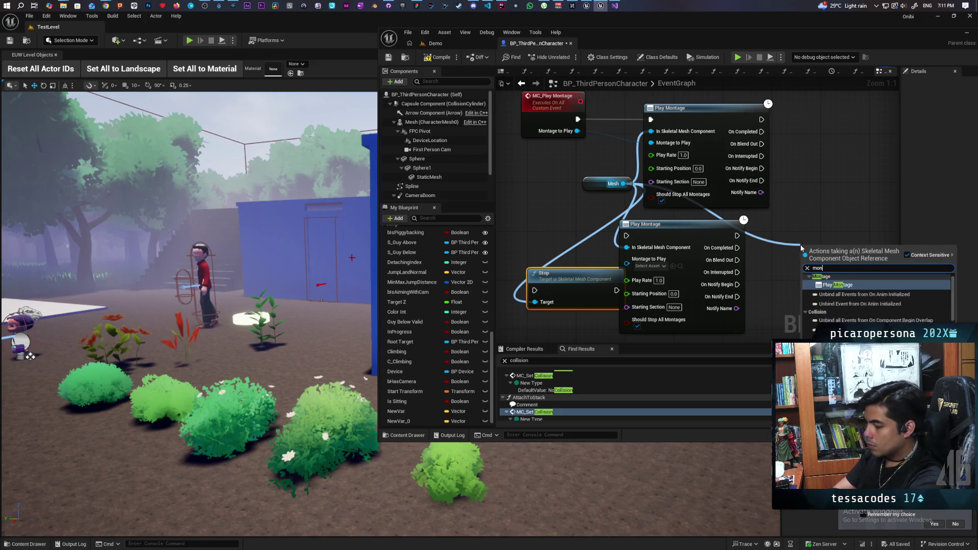
key(Return)
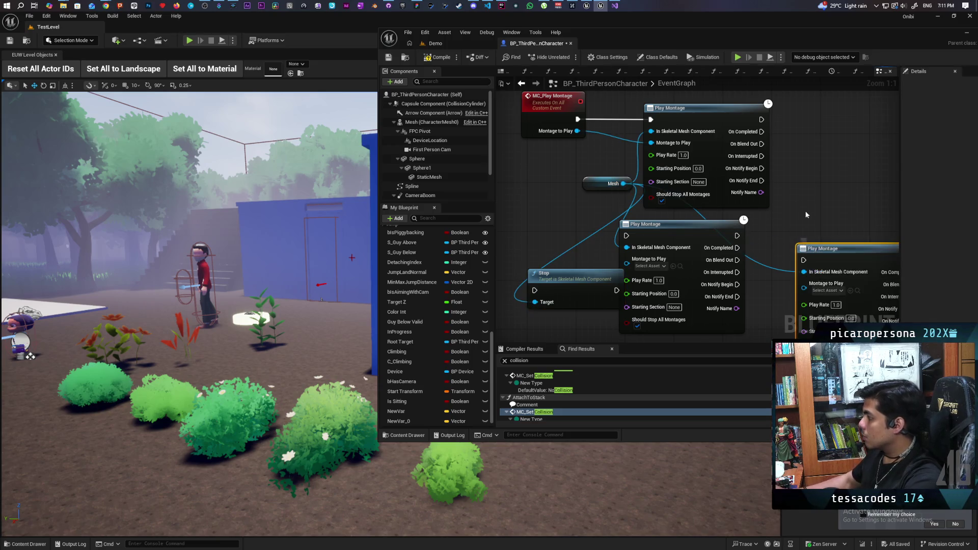
- Add a Play Animation node from the Mesh reference
scroll(803, 217, down, 1)
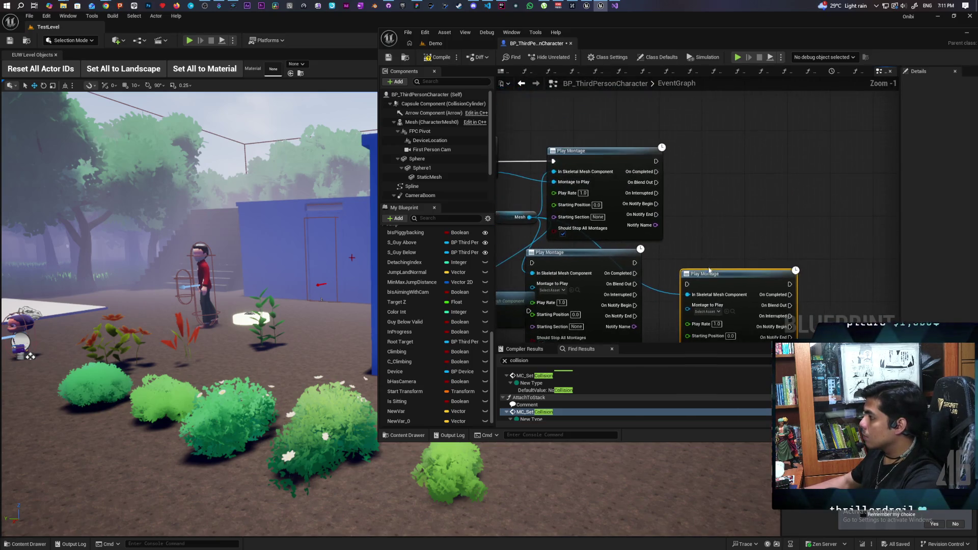
drag(702, 225, 762, 222)
drag(662, 217, 839, 205)
text(play)
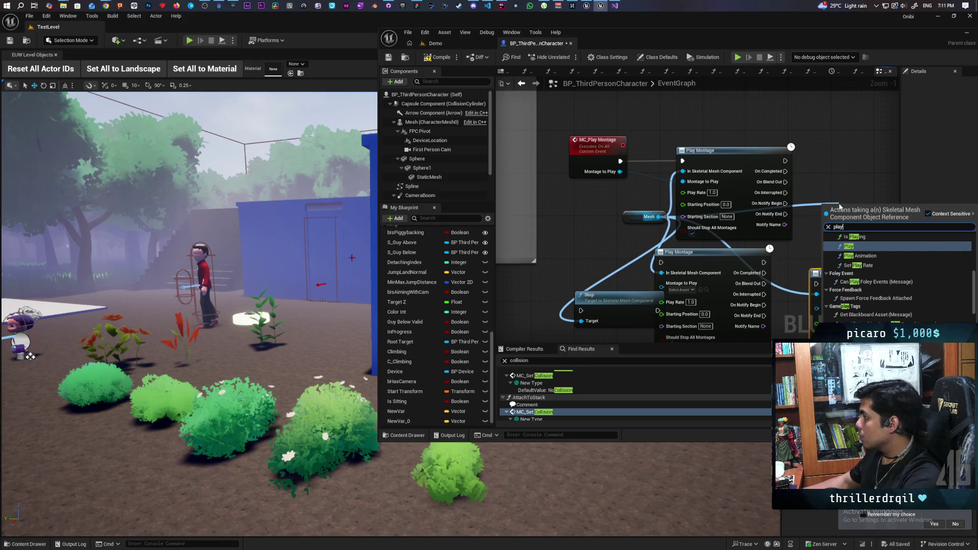
click(873, 255)
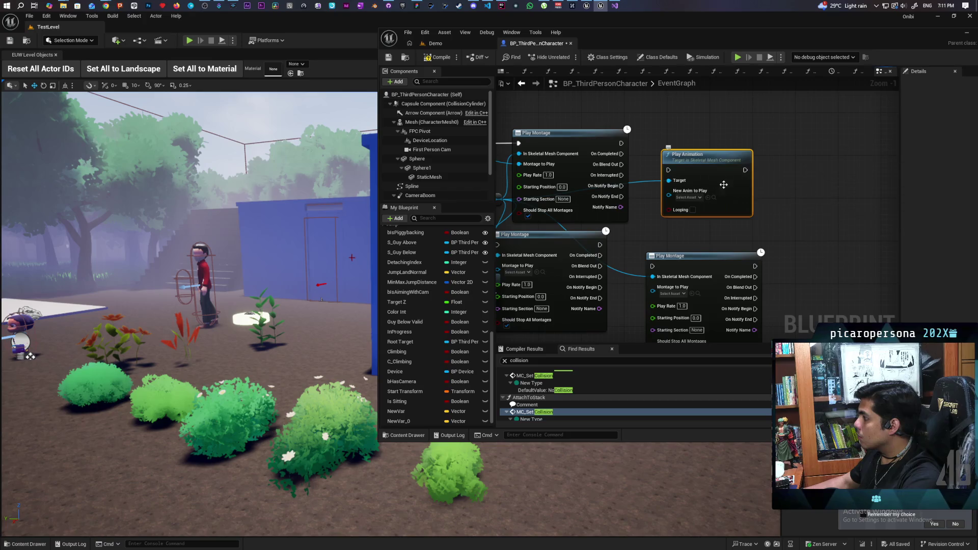
- Search all blueprint actions for 'montage' and add a Stop Anim Montage node
drag(707, 162, 827, 154)
mouse_move(639, 193)
mouse_down()
mouse_move(859, 109)
mouse_move(845, 111)
mouse_up()
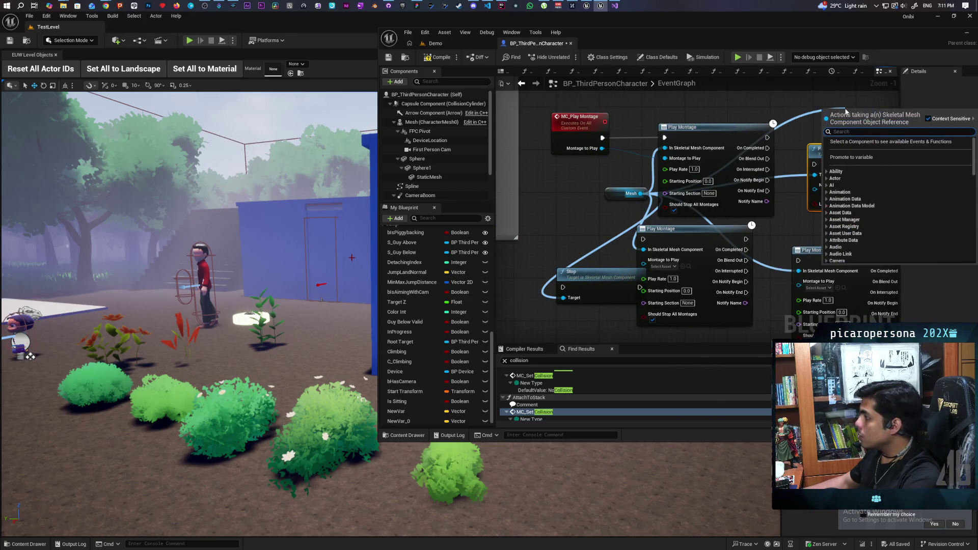
text(mon)
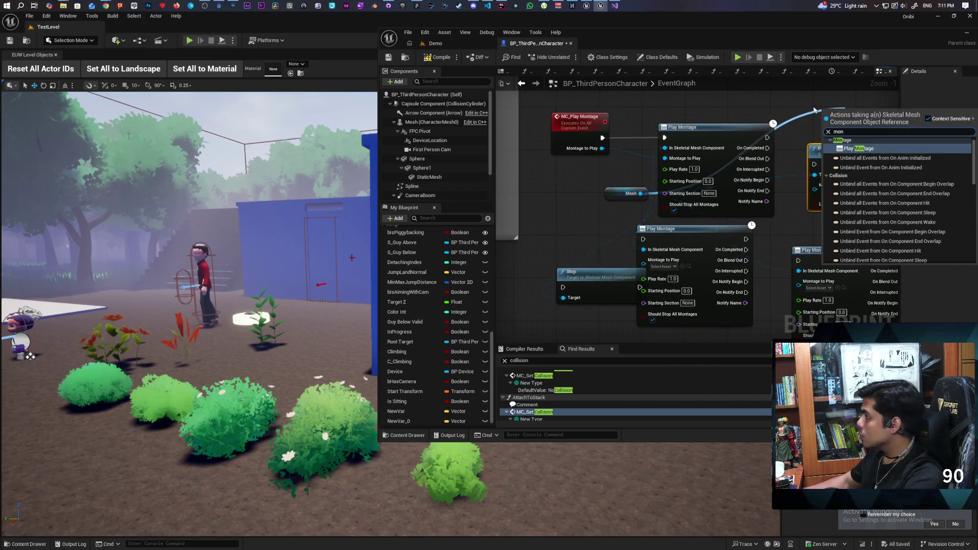
click(758, 108)
drag(758, 108, 738, 174)
right_click(738, 175)
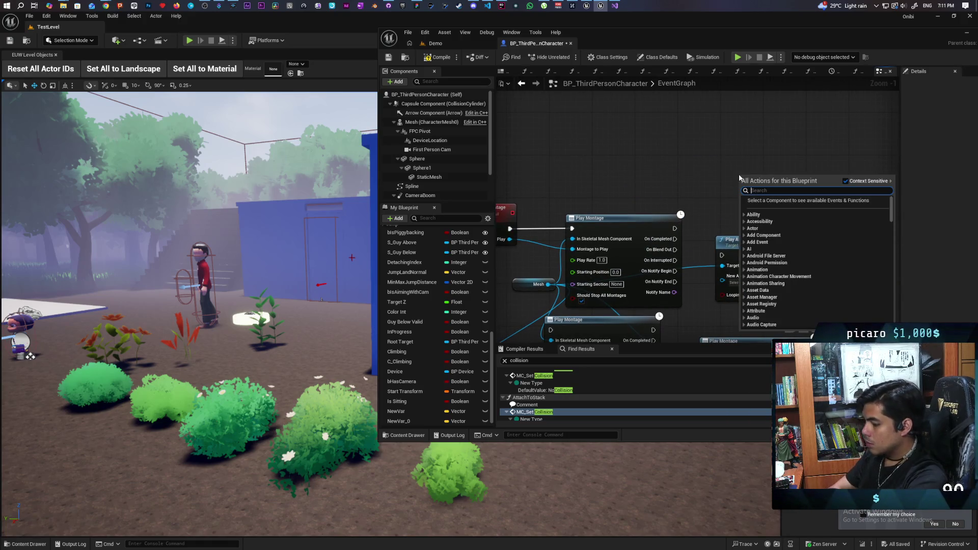
text(montage)
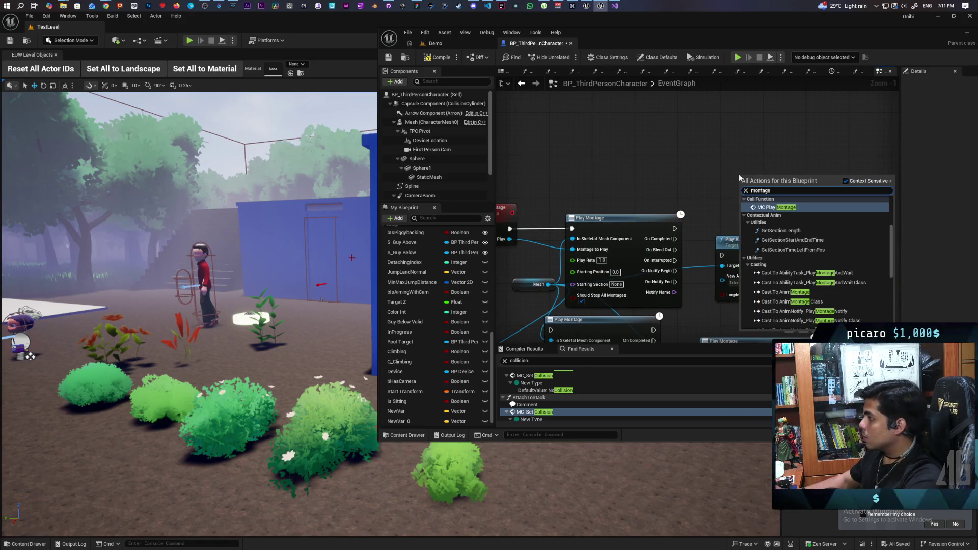
scroll(798, 247, down, 5)
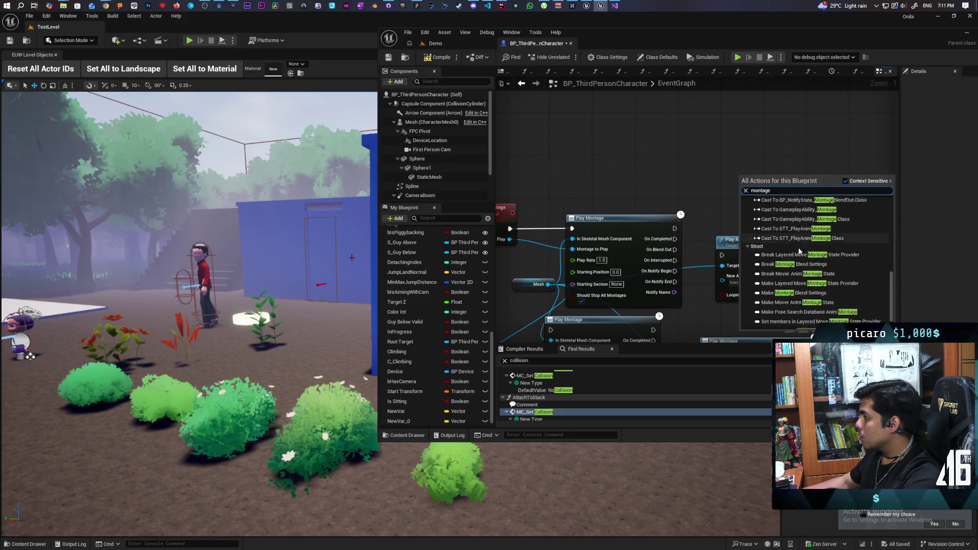
scroll(798, 246, up, 5)
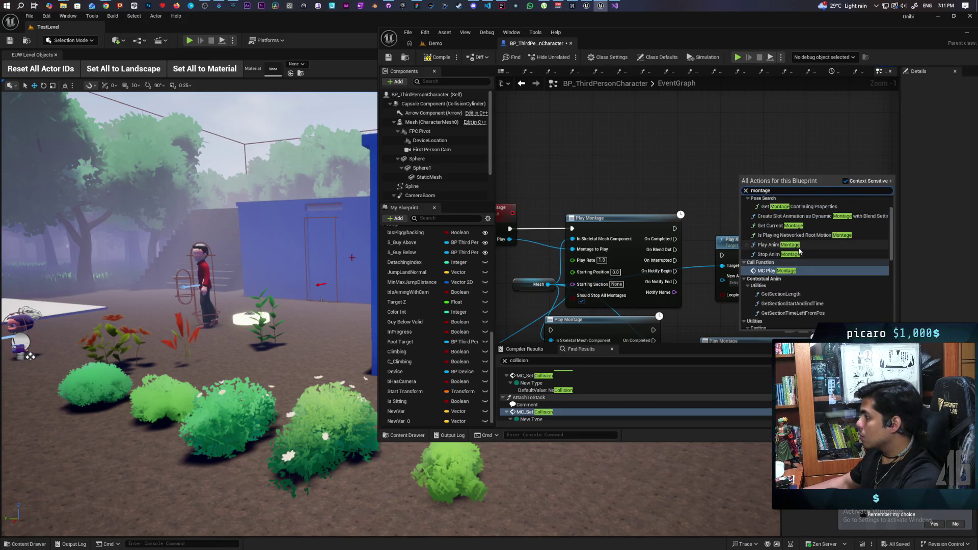
scroll(847, 248, up, 2)
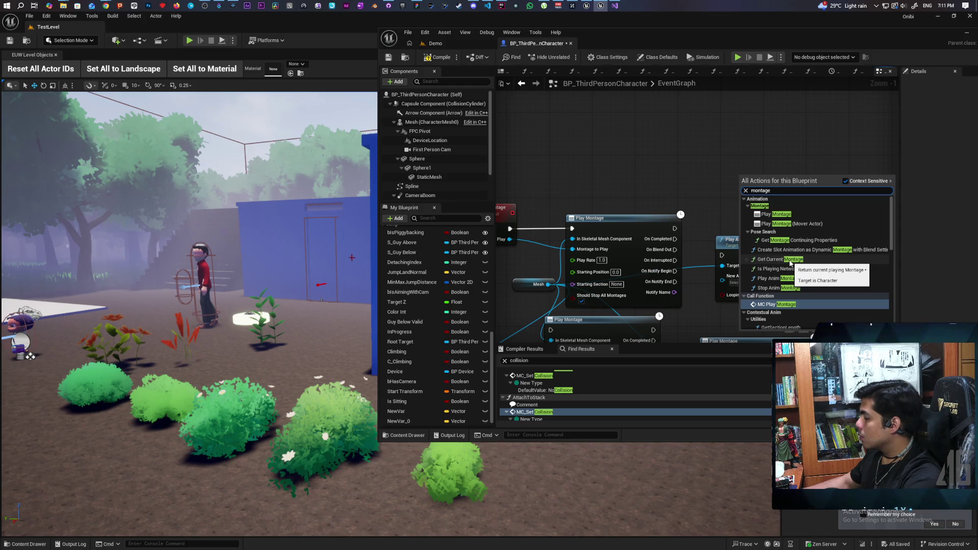
click(788, 287)
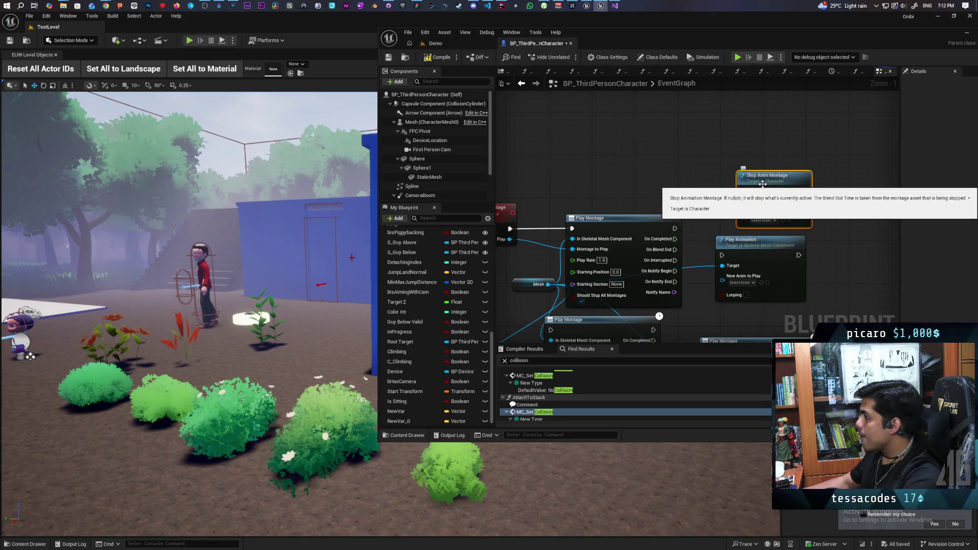
- Delete the extra Stop, Play Montage and Play Animation nodes
scroll(717, 188, down, 3)
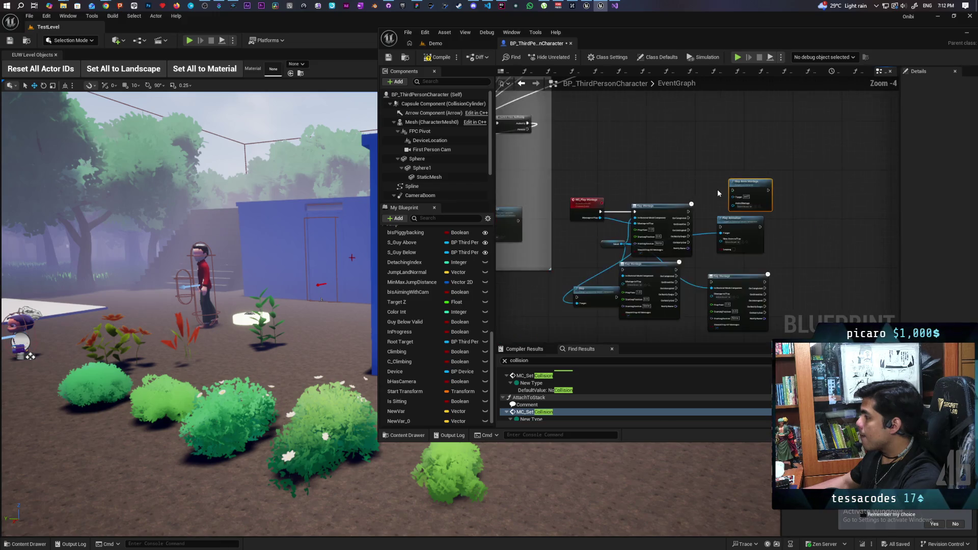
scroll(756, 165, up, 2)
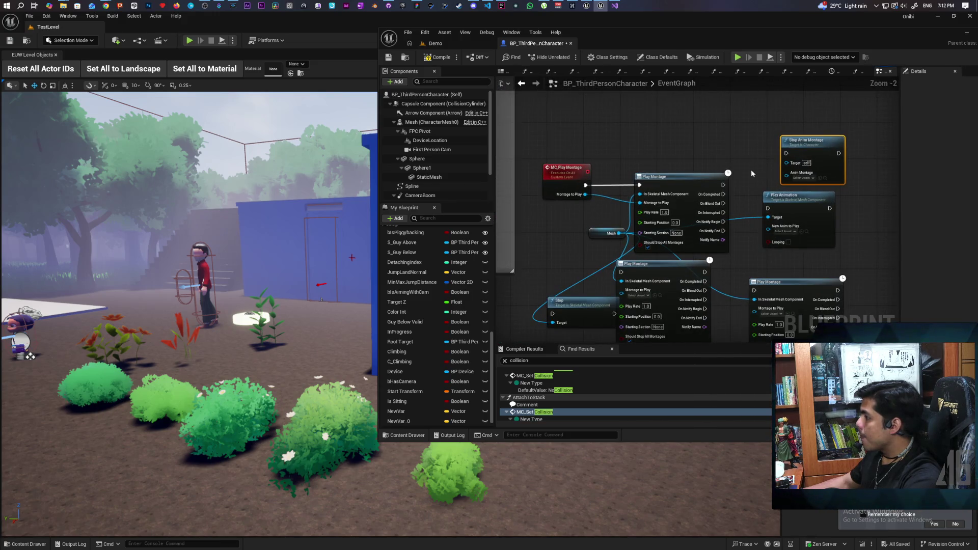
drag(737, 268, 747, 183)
drag(592, 271, 847, 176)
key(Delete)
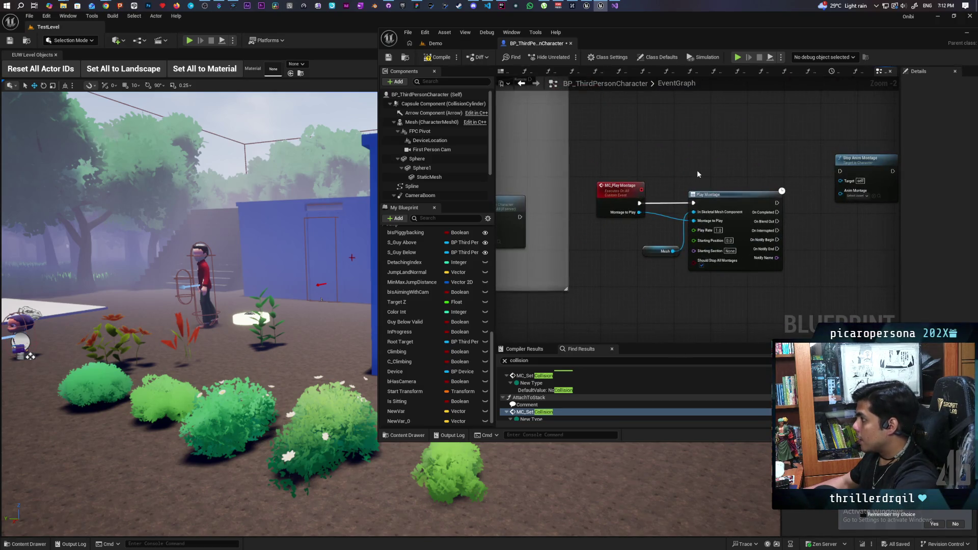
- Add a Branch fed by a new 'Stop' event input, running Stop Anim Montage when True
click(708, 175)
drag(866, 158, 823, 126)
drag(752, 163, 799, 138)
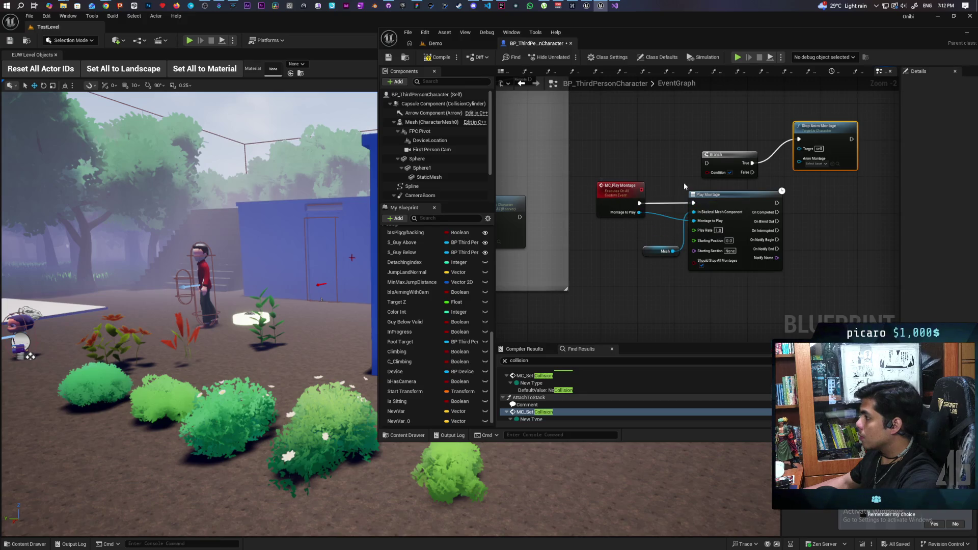
drag(707, 173, 611, 212)
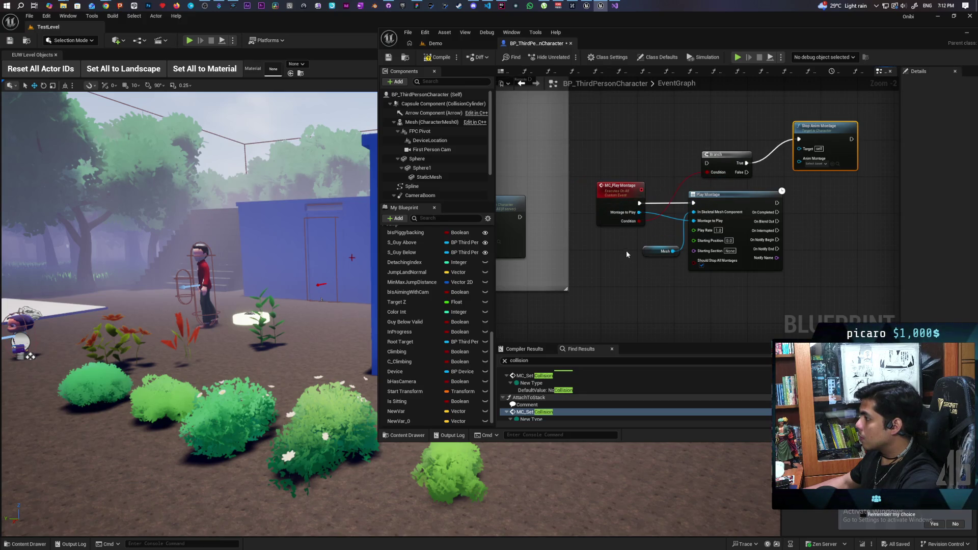
click(612, 202)
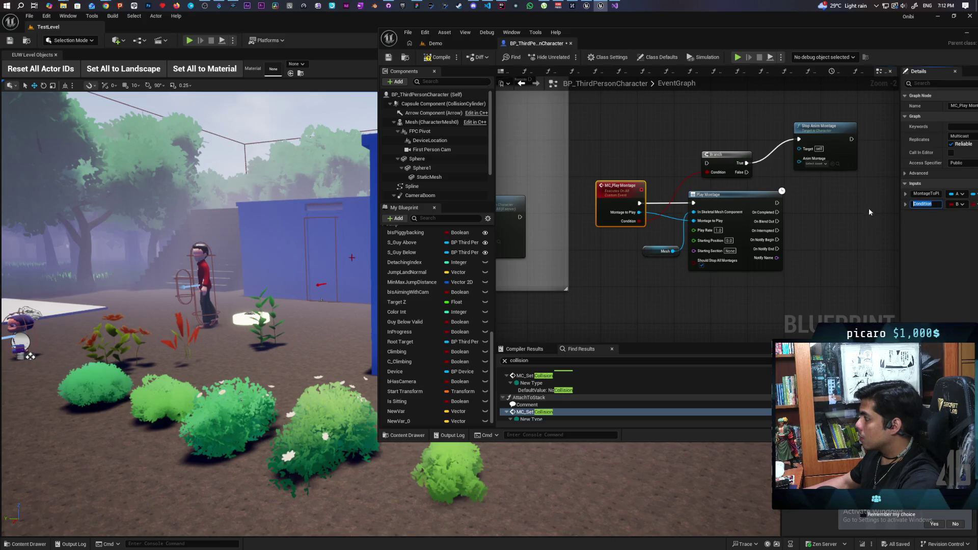
text(Stop)
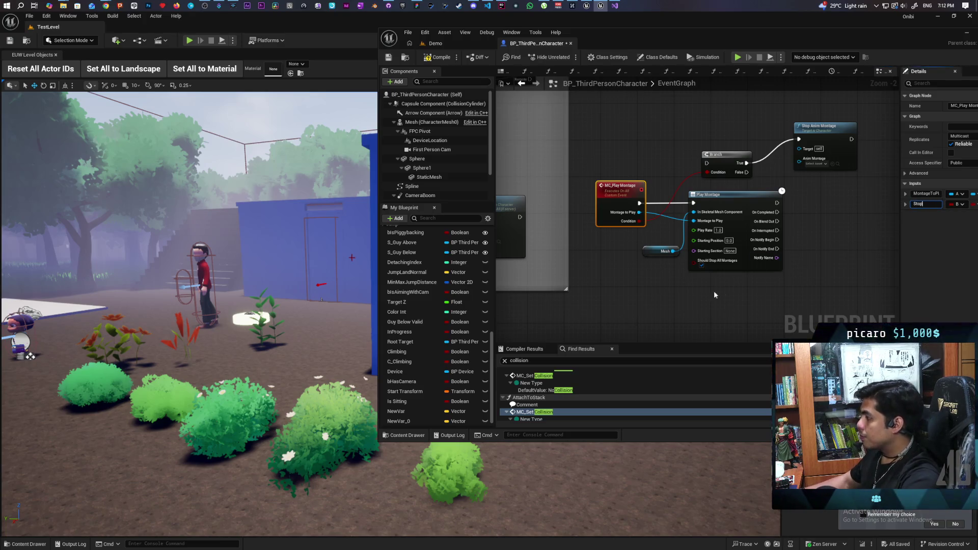
mouse_move(747, 172)
mouse_down()
mouse_move(754, 178)
mouse_move(703, 201)
mouse_move(640, 203)
mouse_up()
drag(728, 162, 696, 161)
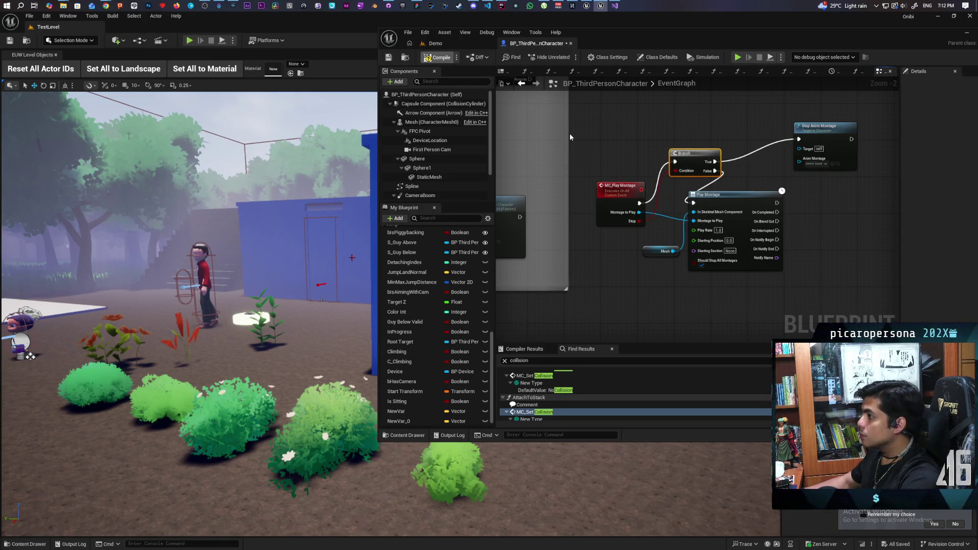
- Open the DetachFromStack graph to check the call, then start playing the Demo level
click(451, 43)
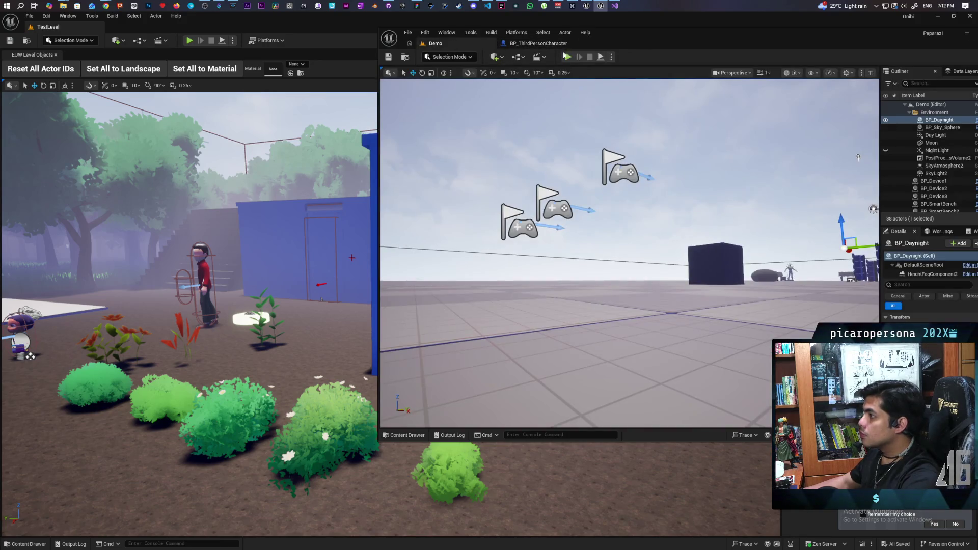
click(539, 43)
scroll(578, 151, down, 4)
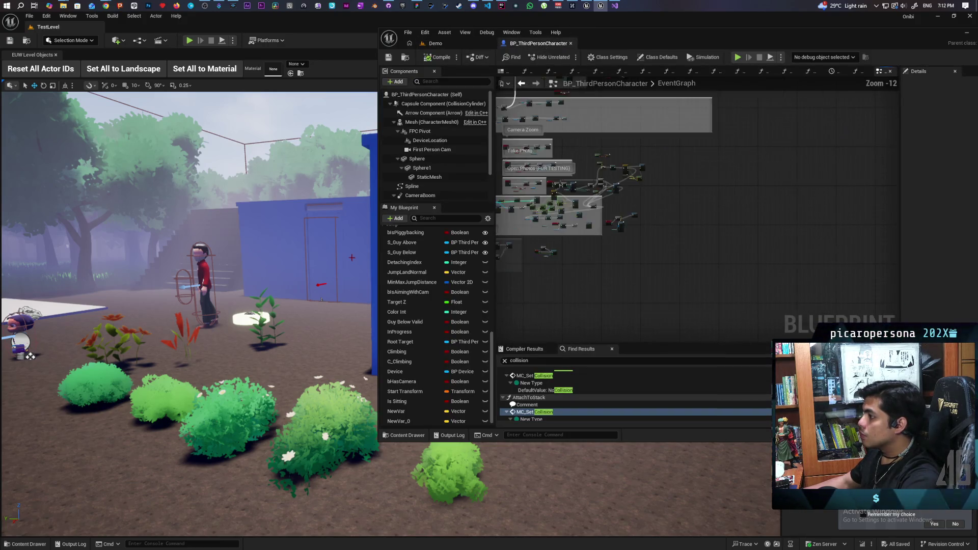
scroll(706, 225, up, 3)
double_click(707, 198)
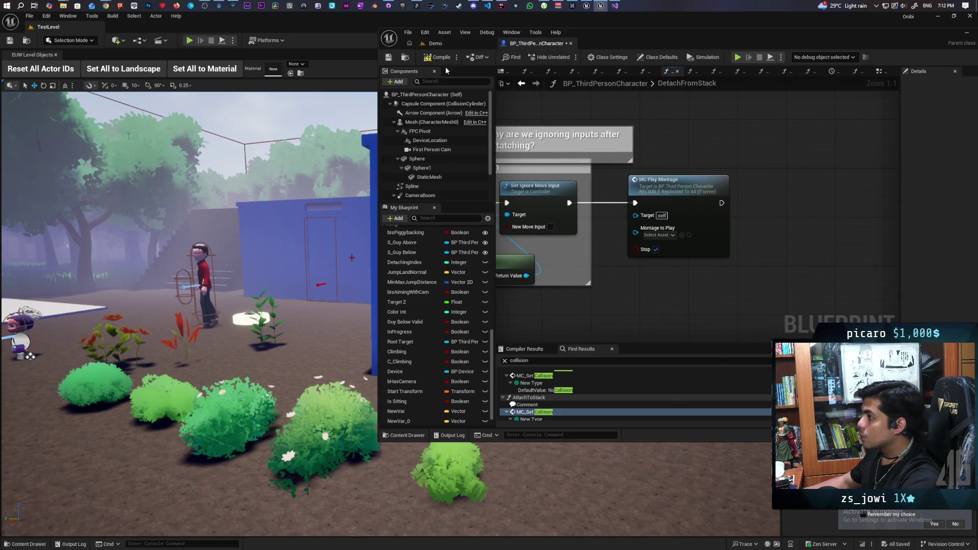
click(454, 42)
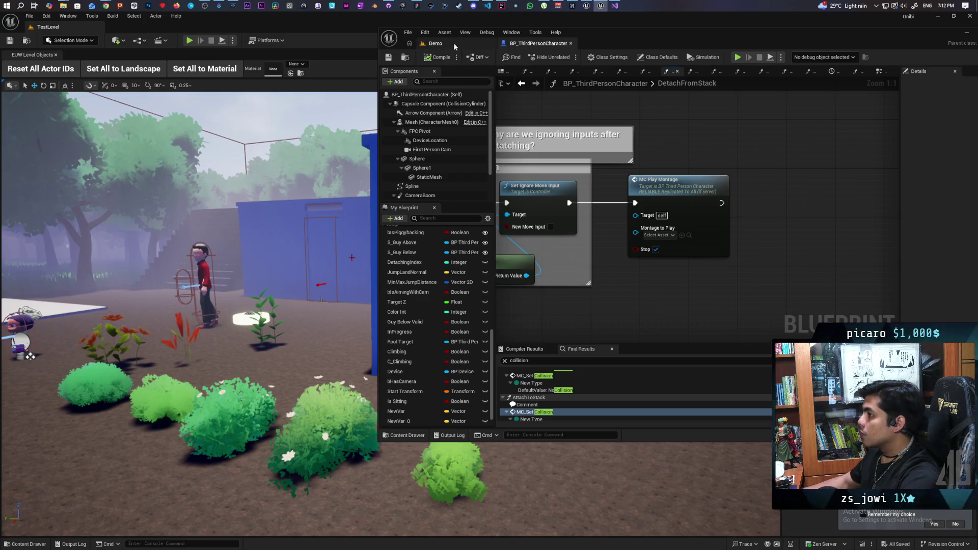
key(alt+p)
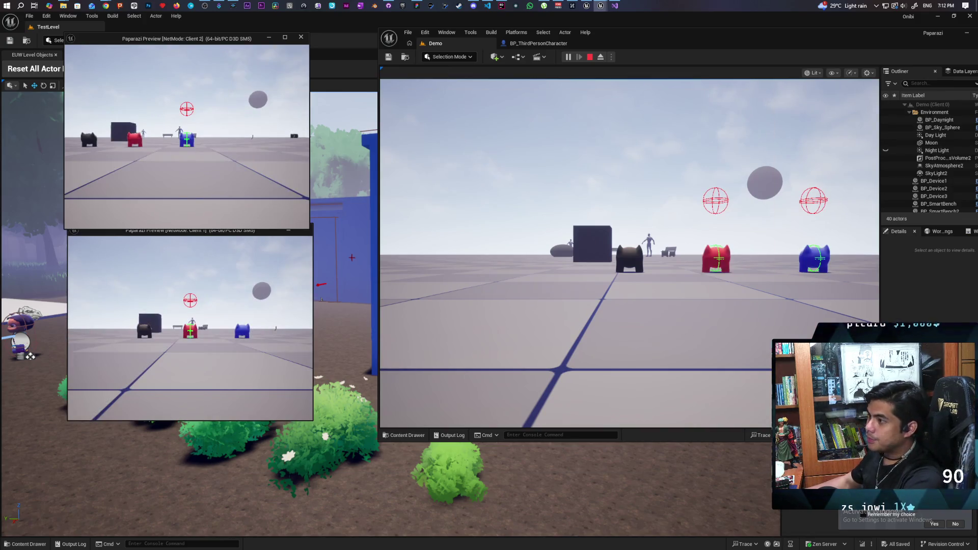
- Walk the Client 2 character up to and around the red-and-blue stack, moving the camera
key(w)
key(w)
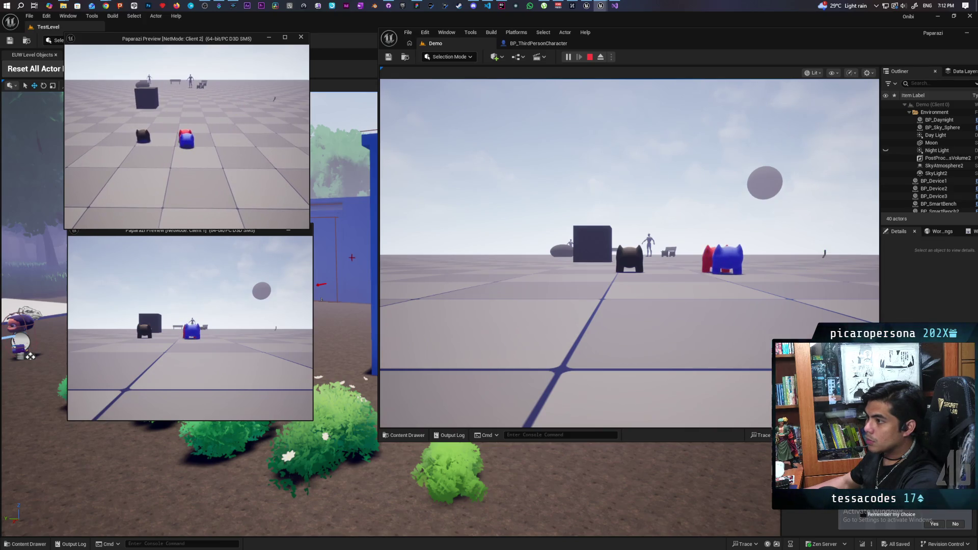
key(w)
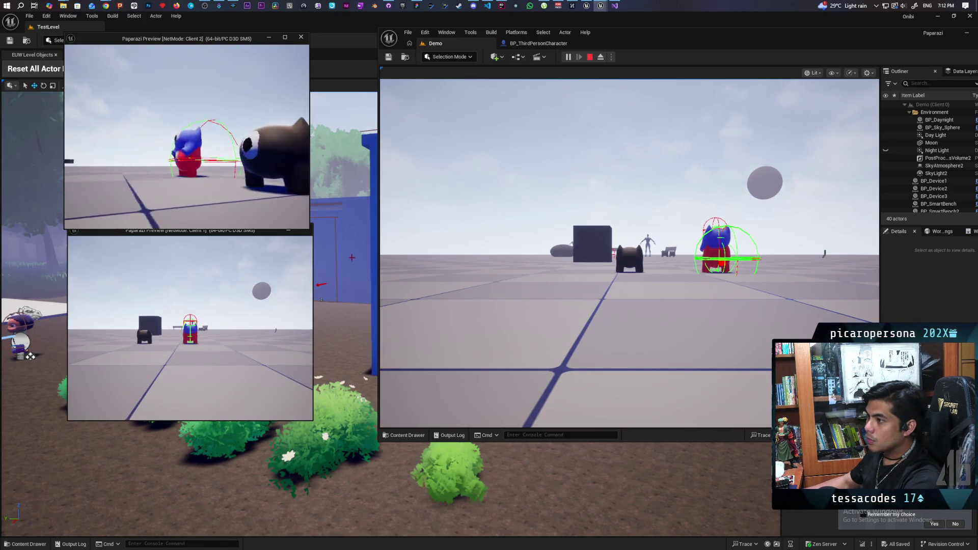
key(w)
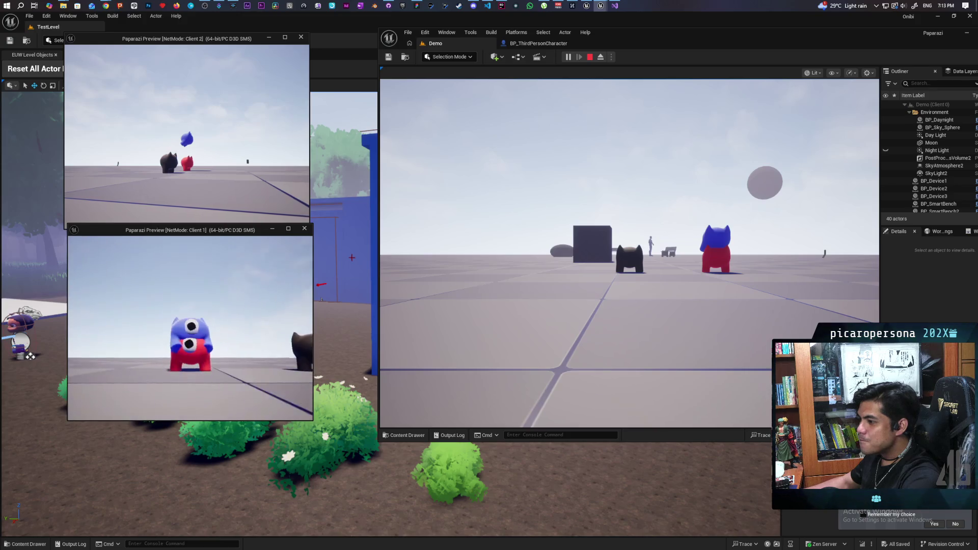
key(alt+Tab)
click(405, 136)
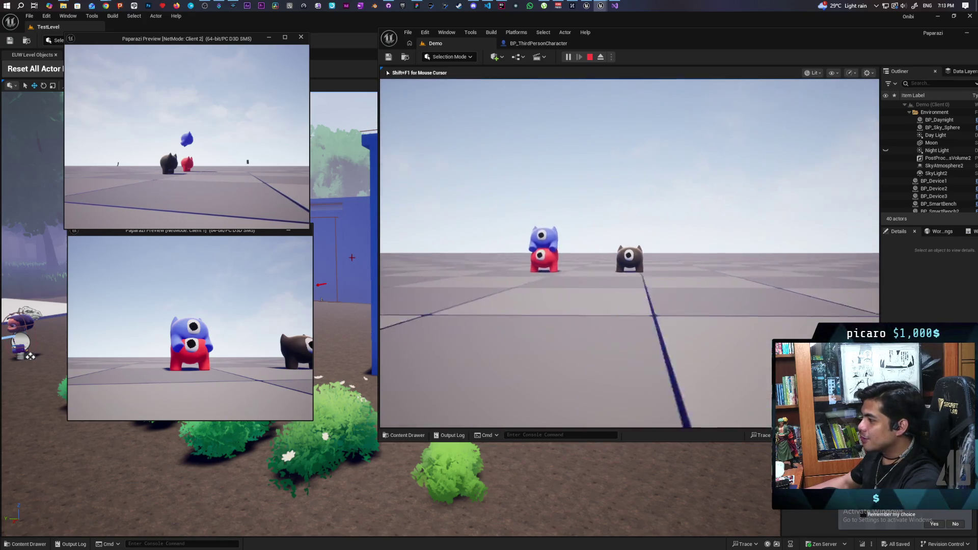
key(w)
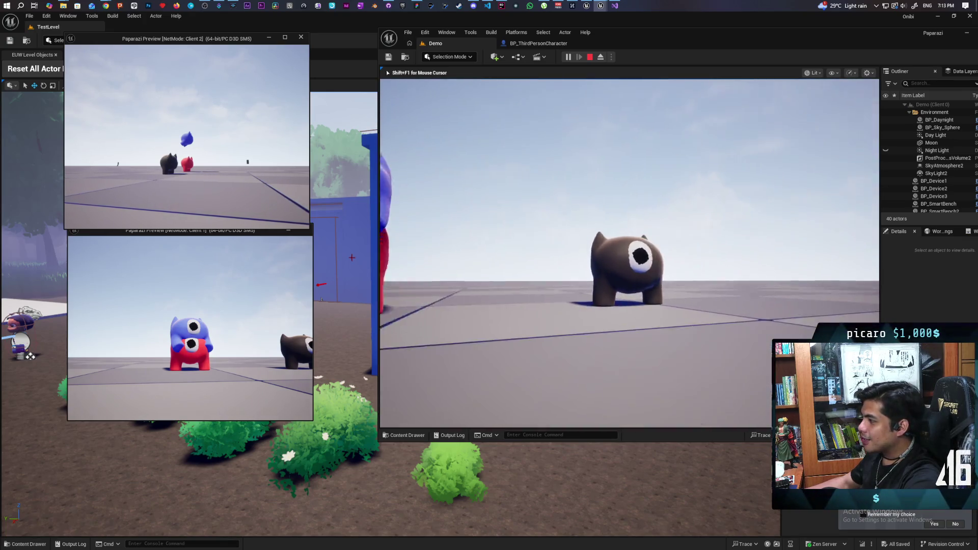
key(s)
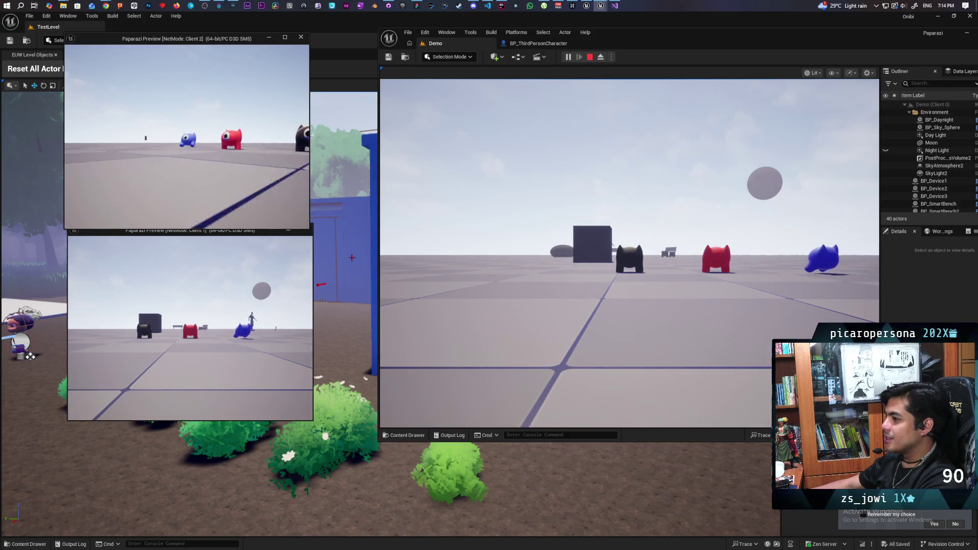
- Stop the play session once the blue character has detached from the red one
key(Escape)
- Review the detach logic in BP_ThirdPersonCharacter's DetachFromStack graph, then go back to the Demo level
click(523, 45)
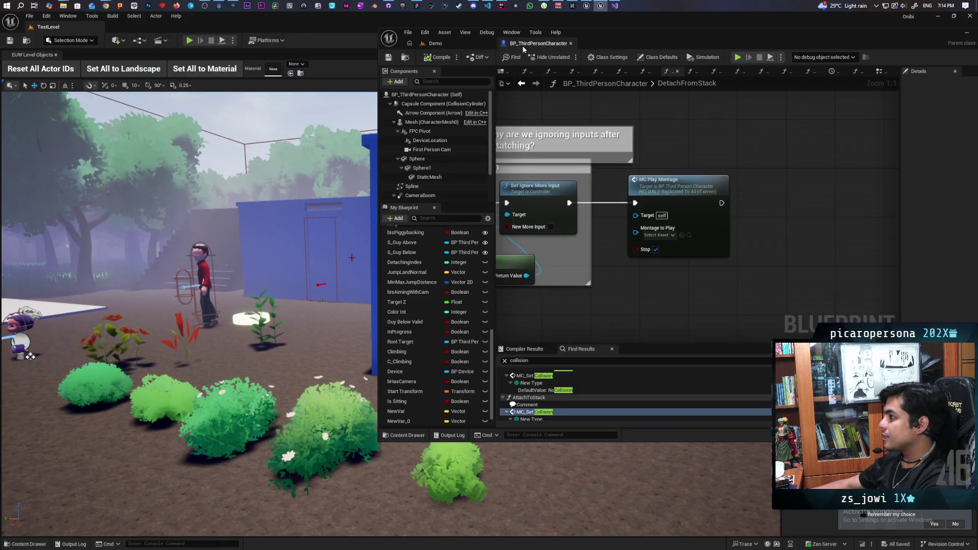
scroll(637, 265, down, 8)
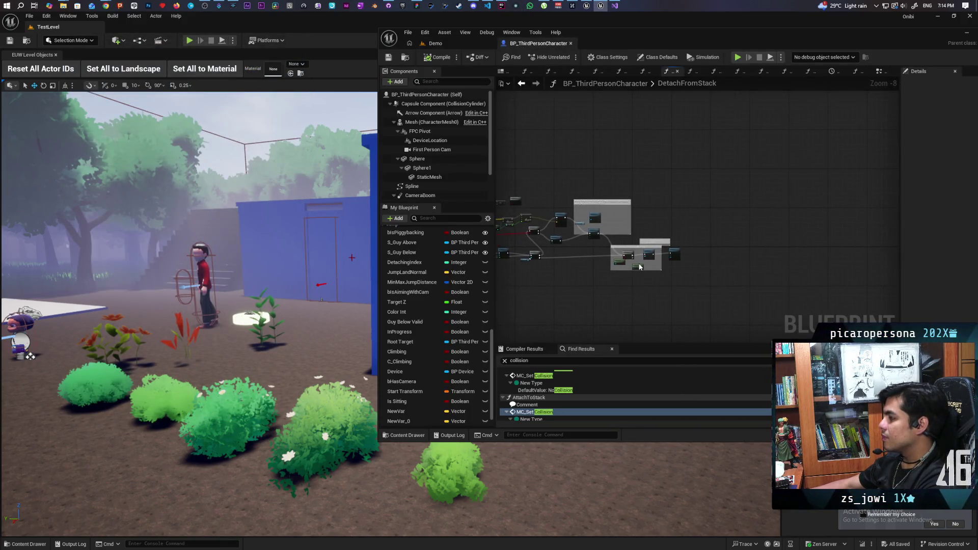
scroll(640, 267, up, 4)
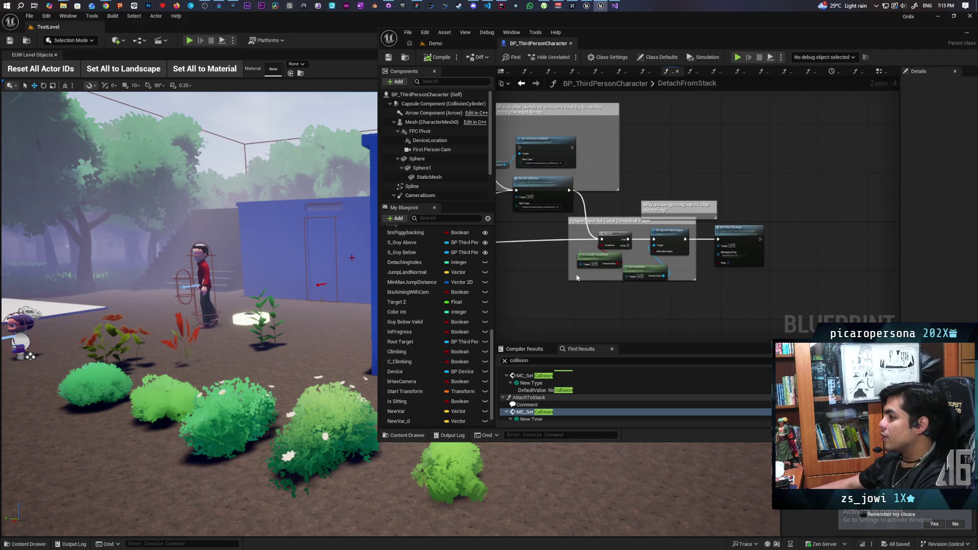
drag(553, 270, 708, 263)
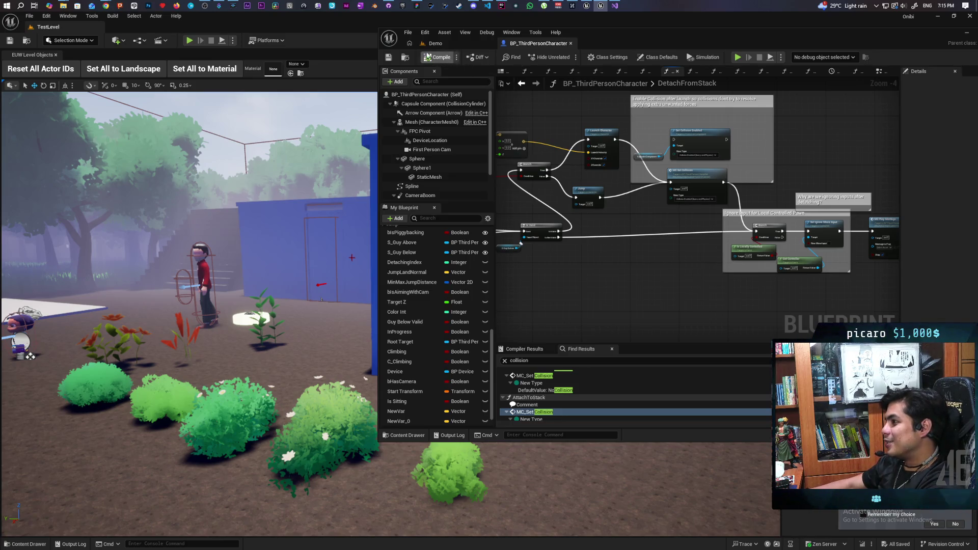
click(462, 44)
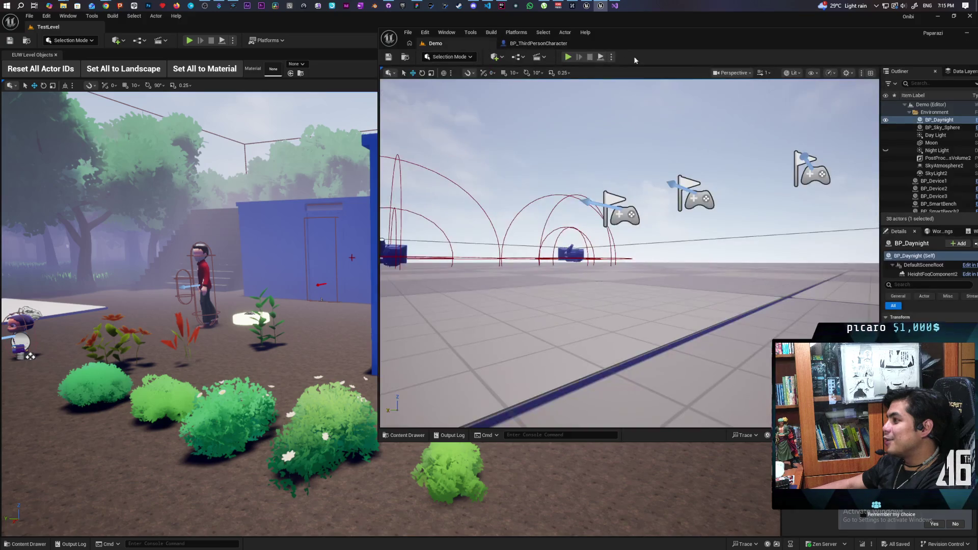
- Start Play in Editor and take control in the Client 2 and Client 1 windows
click(572, 56)
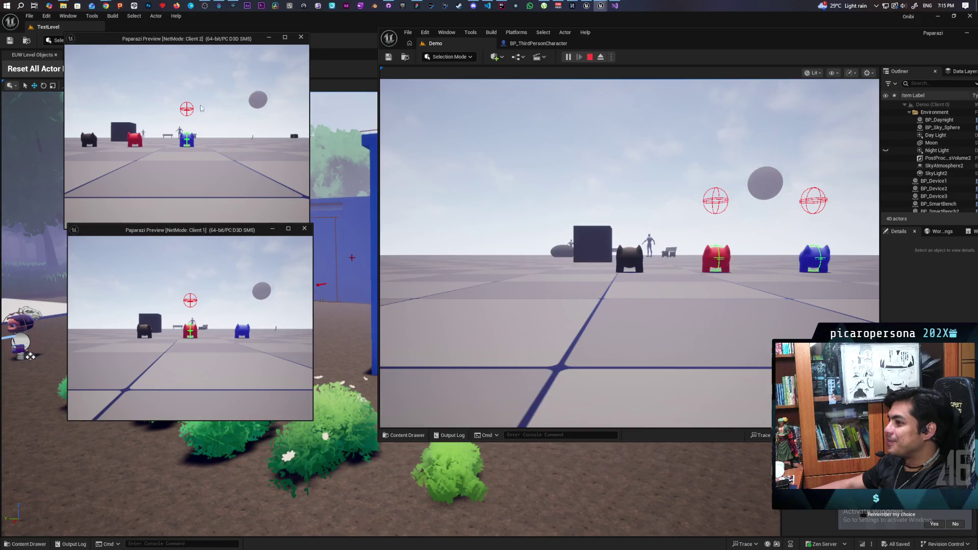
click(204, 107)
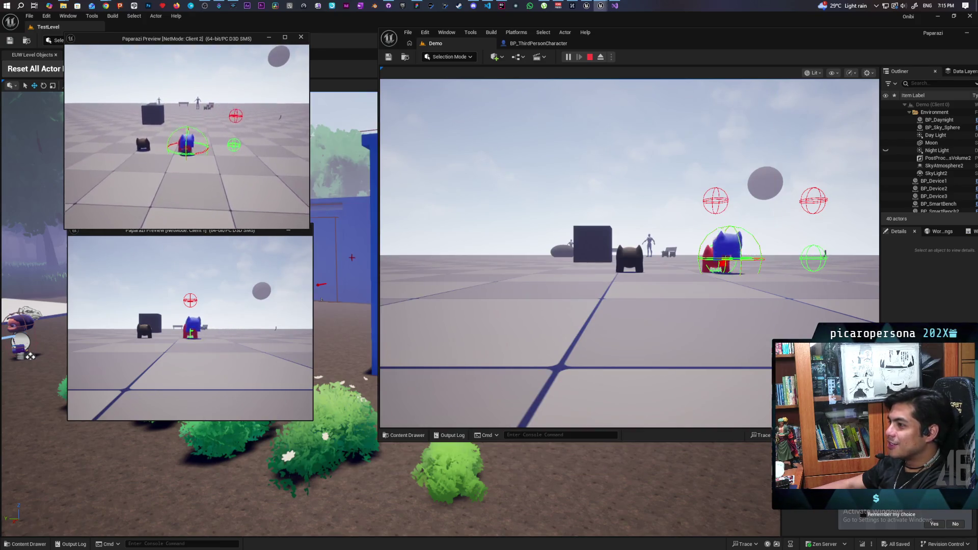
click(220, 250)
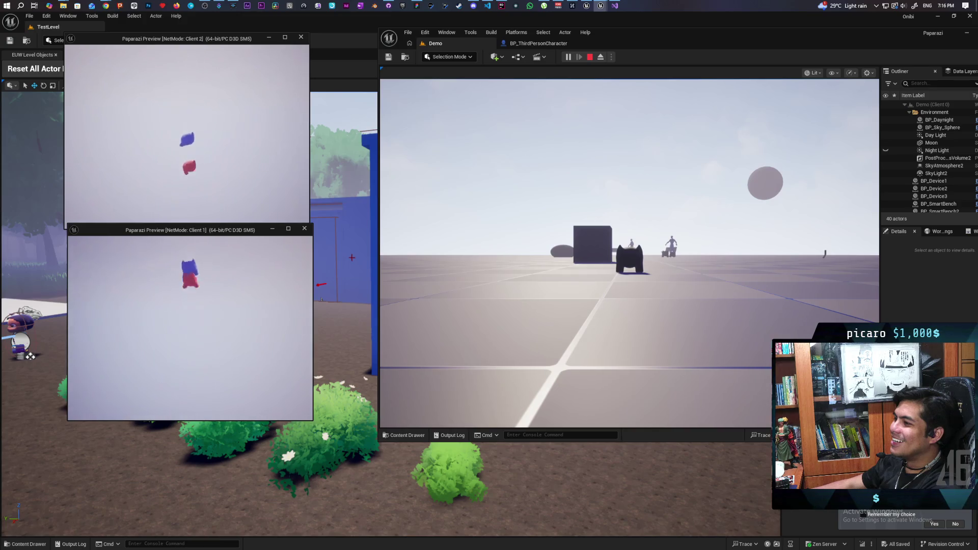
- Bring the Client 2 window forward and stop the play session
key(alt+Tab)
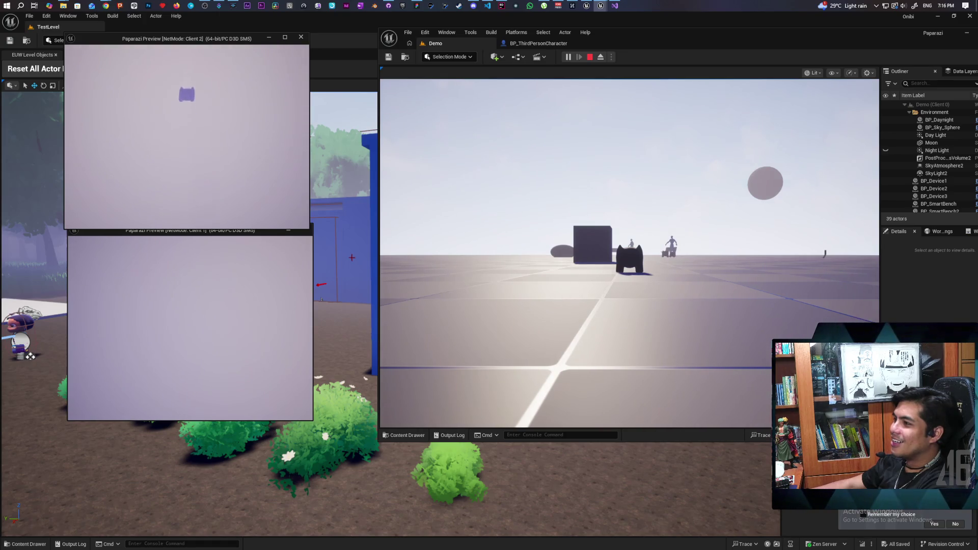
key(Escape)
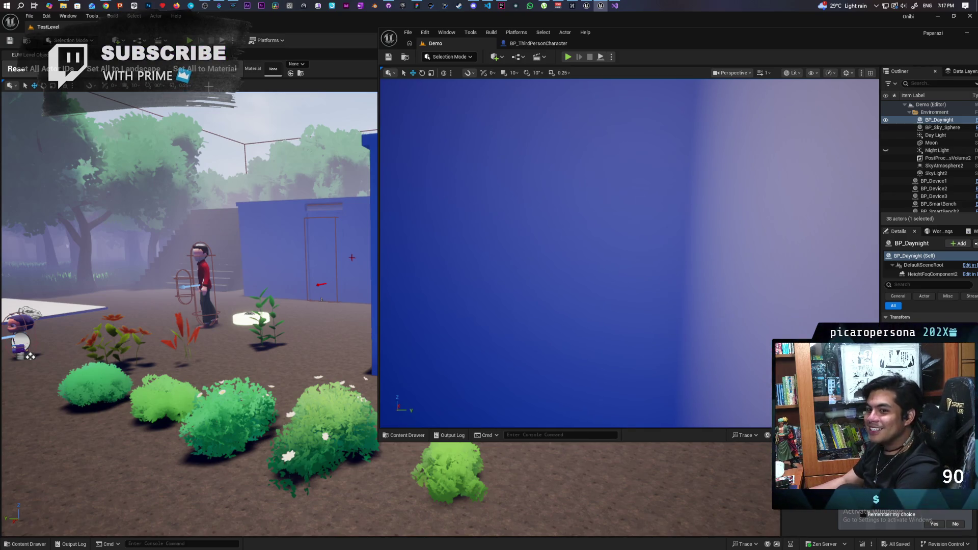
- Play again, walk the blue character onto the red one, then stop and return to the blueprint
click(567, 56)
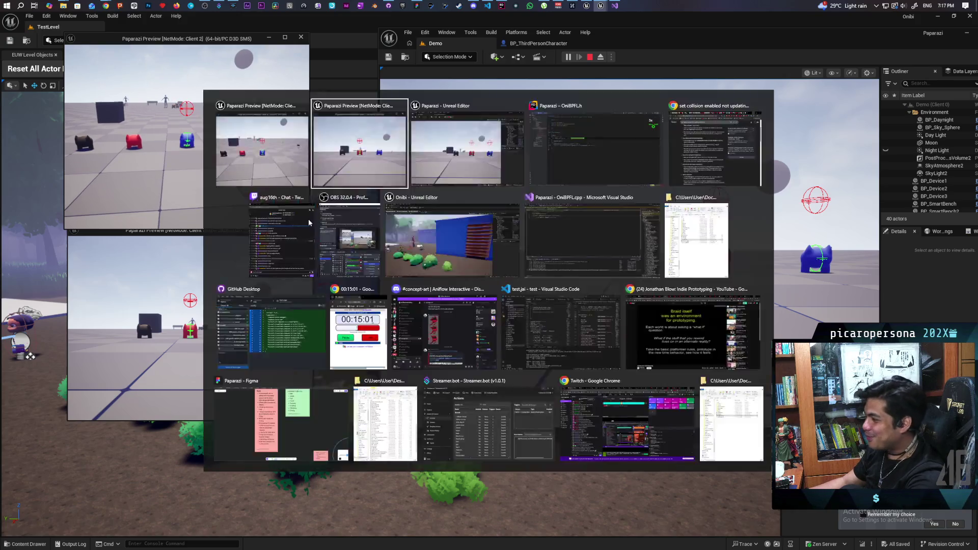
click(297, 223)
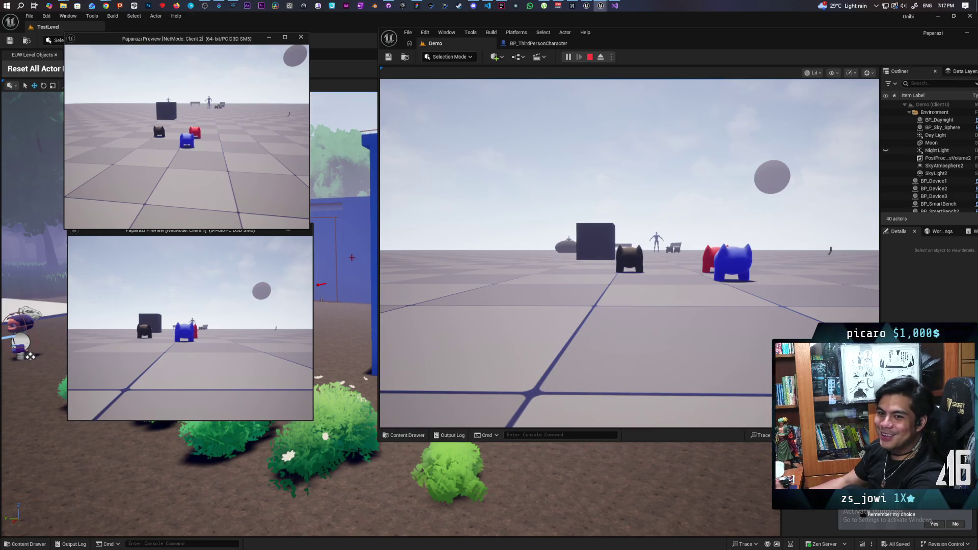
key(s)
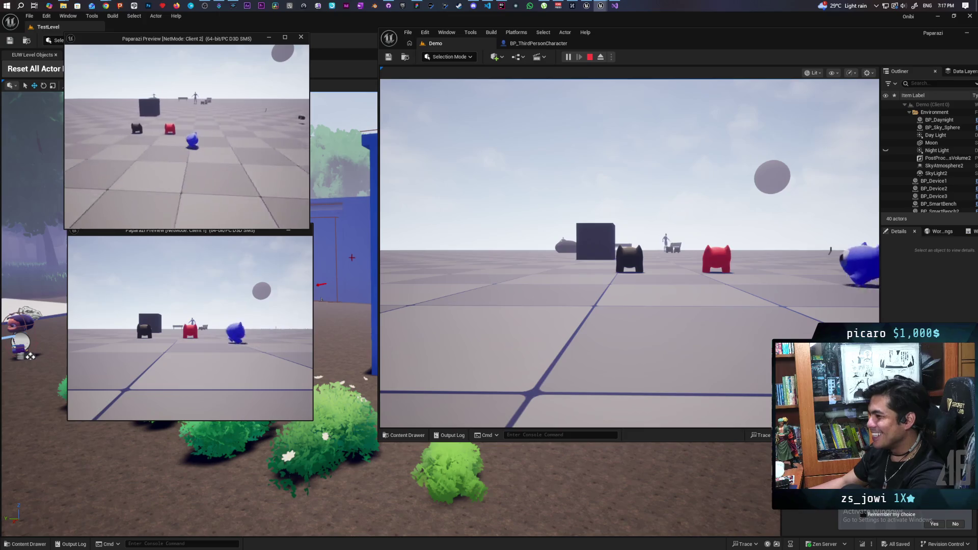
key(w)
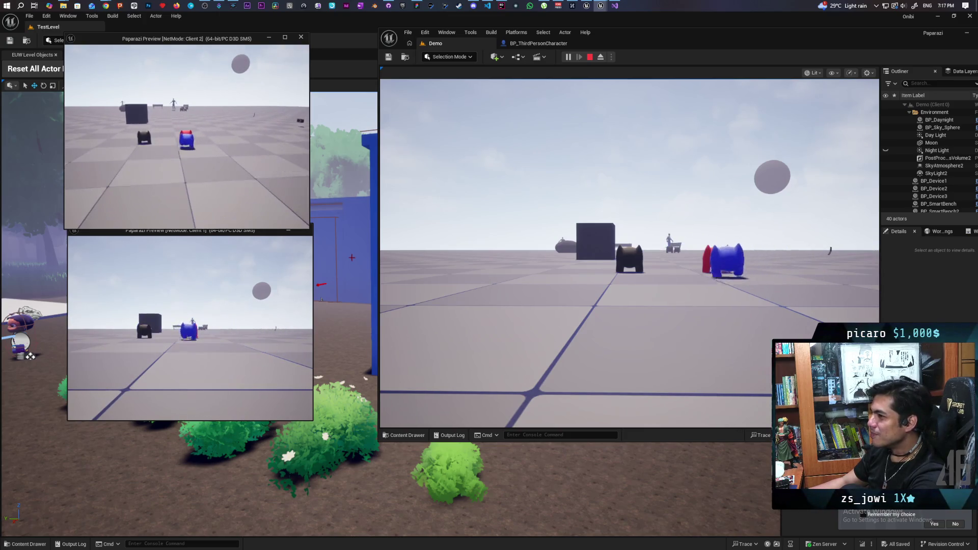
scroll(186, 136, up, 3)
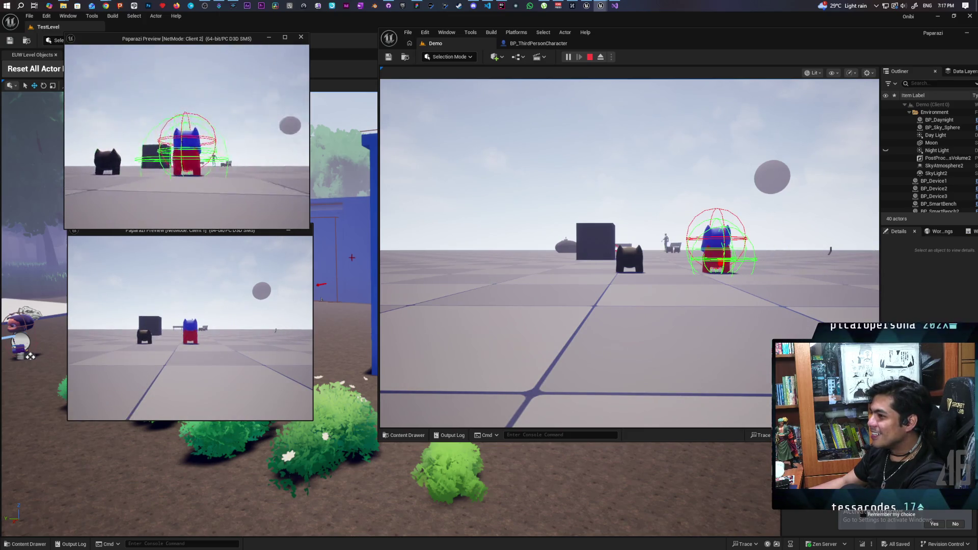
scroll(187, 136, down, 3)
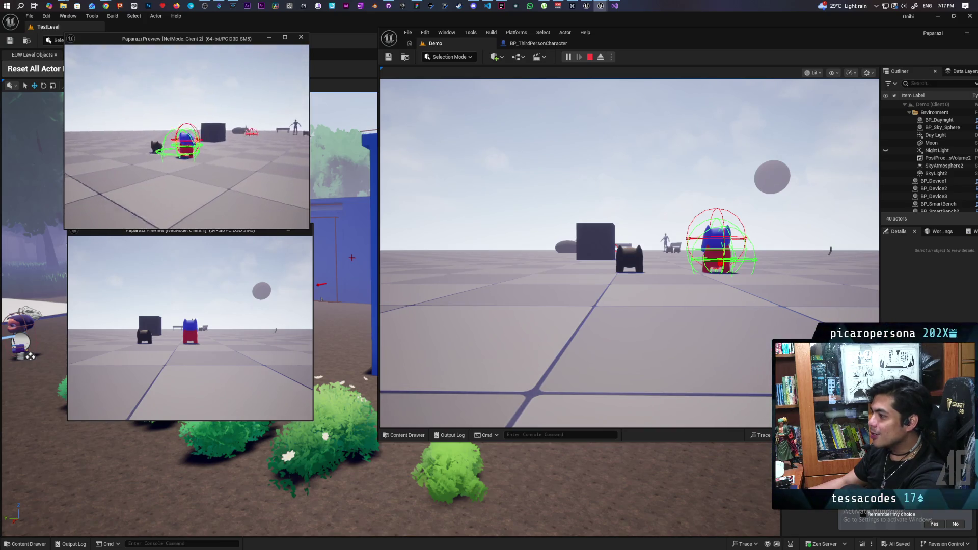
scroll(252, 70, up, 3)
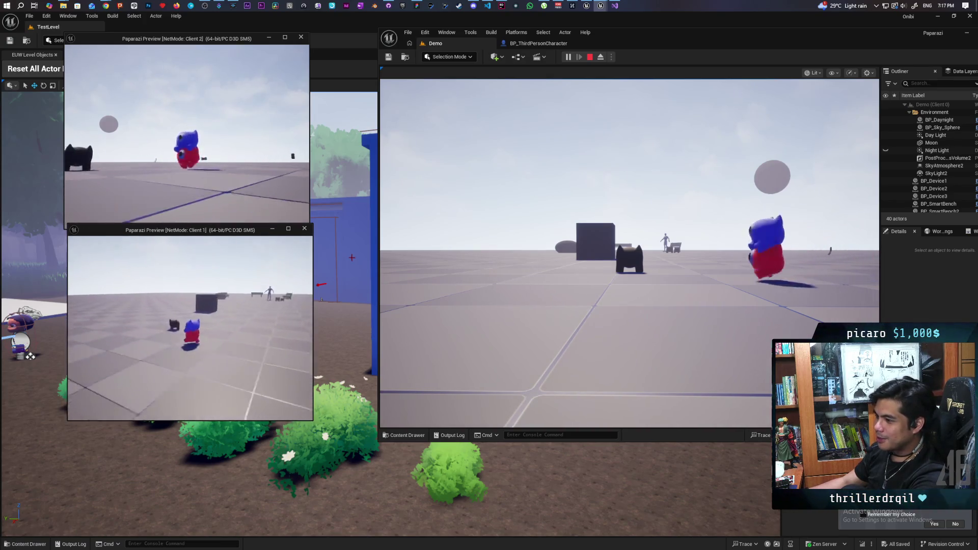
key(alt+Tab)
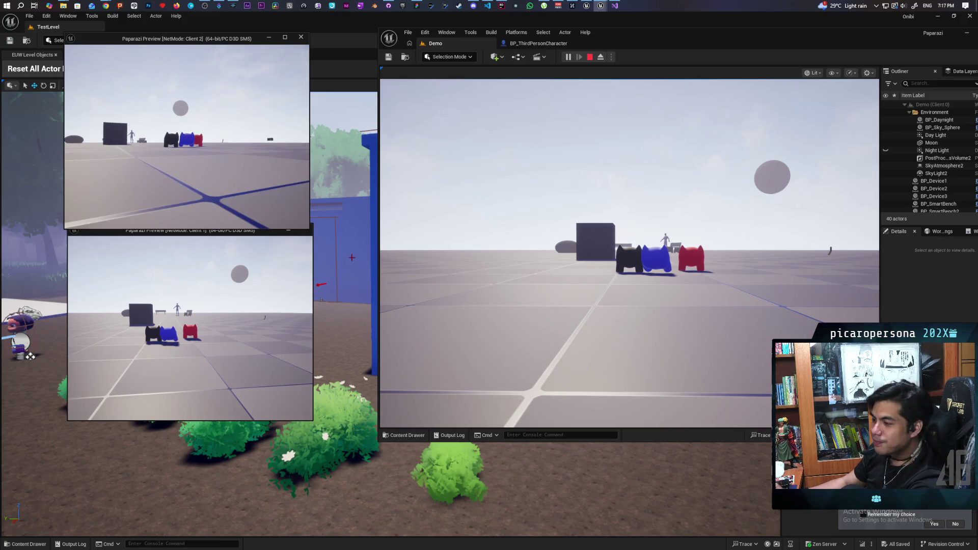
key(Escape)
click(529, 43)
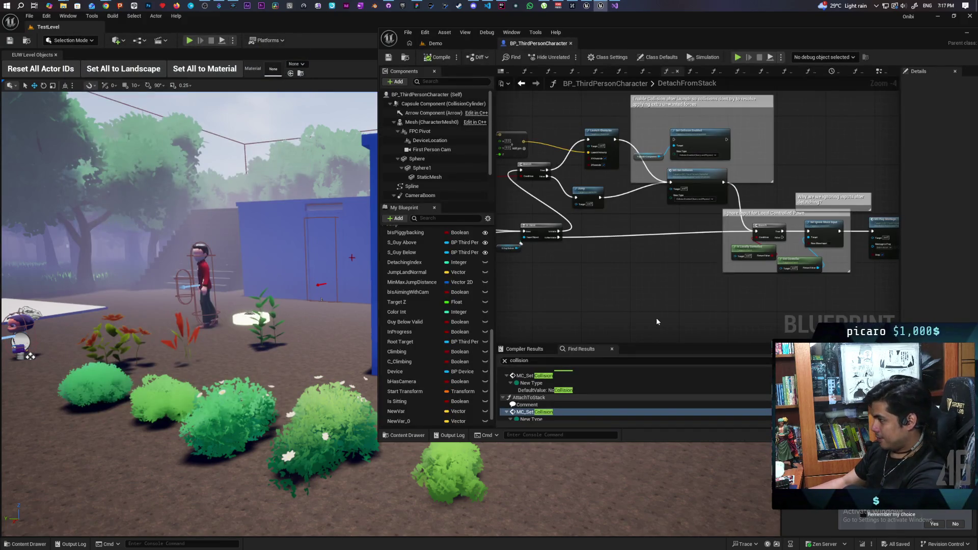
- Delete the DetachFromStack comment box asking why inputs are ignored
scroll(670, 254, up, 2)
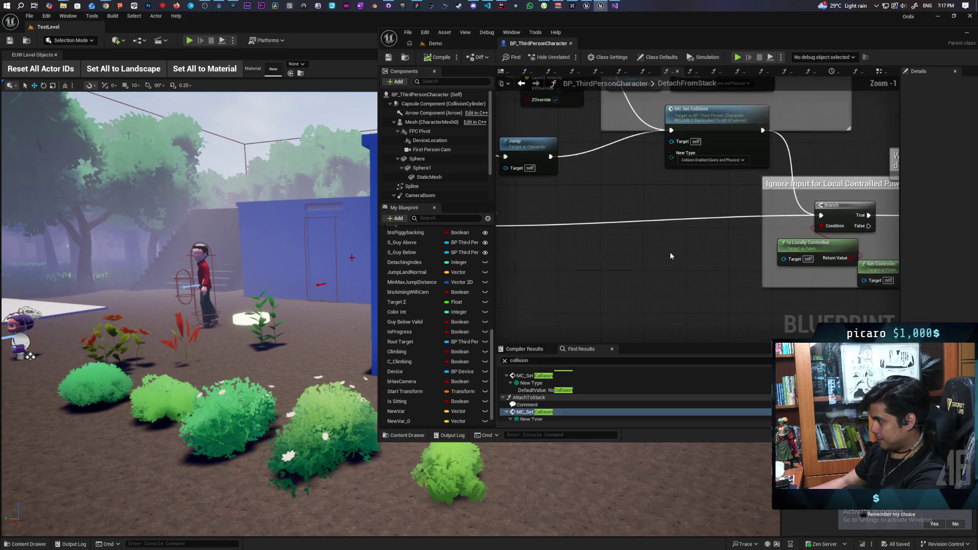
scroll(671, 253, down, 2)
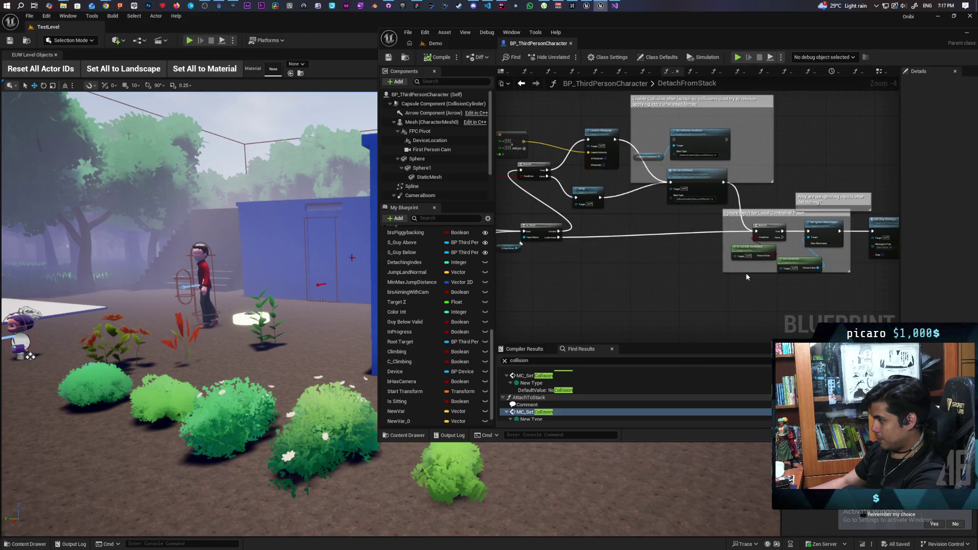
scroll(734, 272, up, 2)
scroll(711, 259, up, 2)
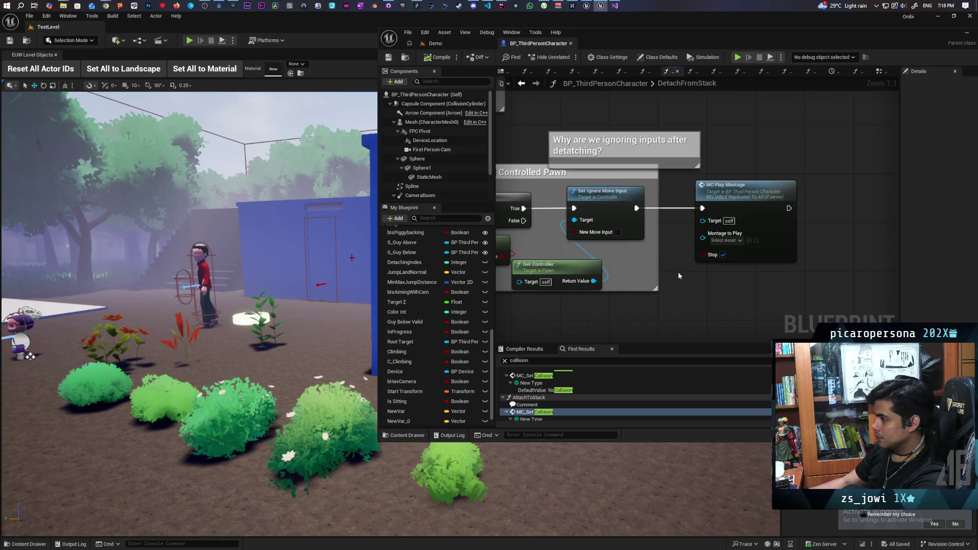
drag(724, 127, 643, 150)
key(Delete)
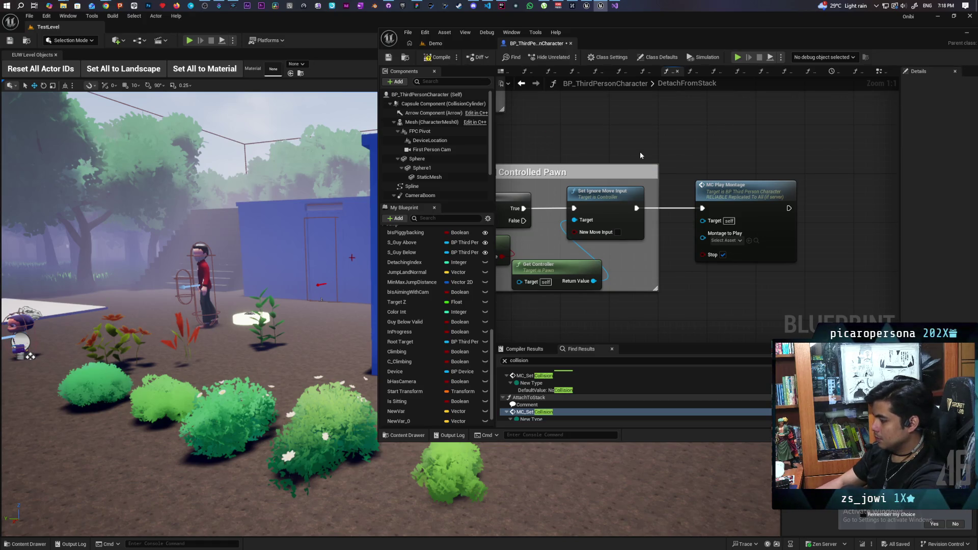
- Open SKM_gremlin_Skeleton_Sit_Montage, the Montage to Play in the MC Play Montage call
double_click(753, 209)
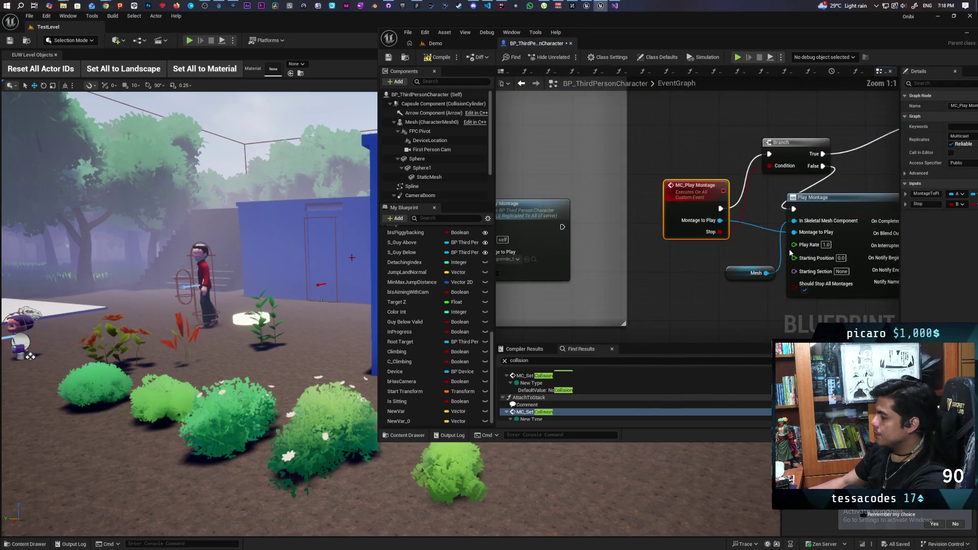
drag(701, 241, 669, 243)
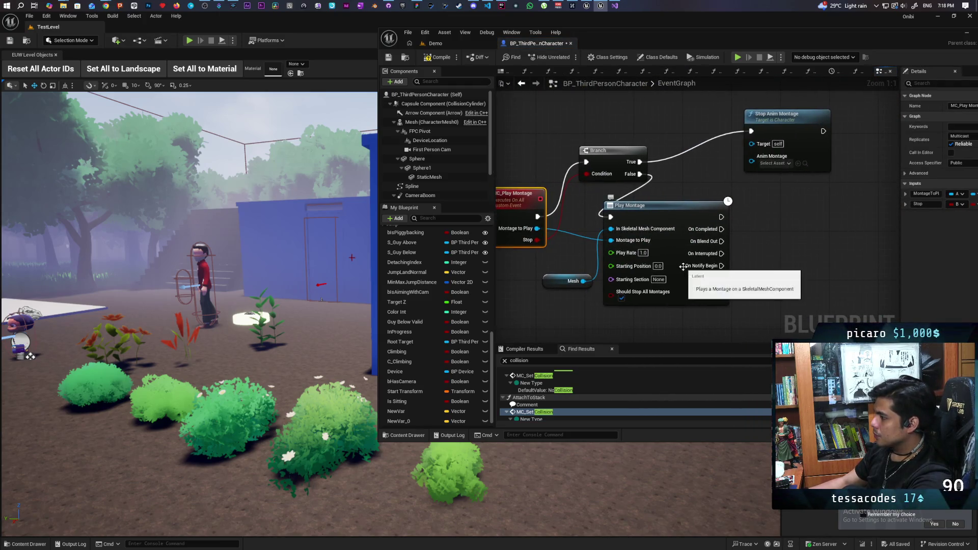
mouse_move(538, 278)
mouse_down()
mouse_move(654, 263)
mouse_move(618, 283)
mouse_up()
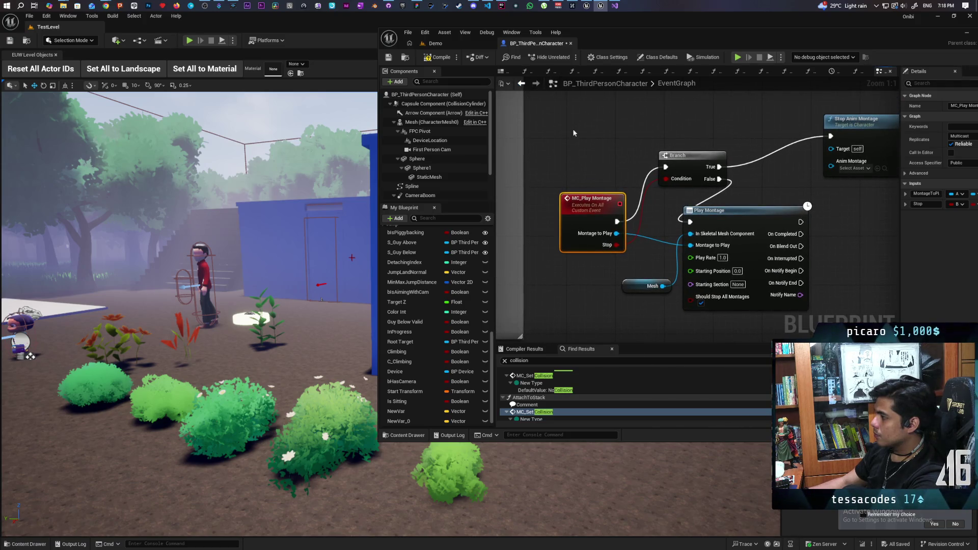
scroll(567, 127, down, 7)
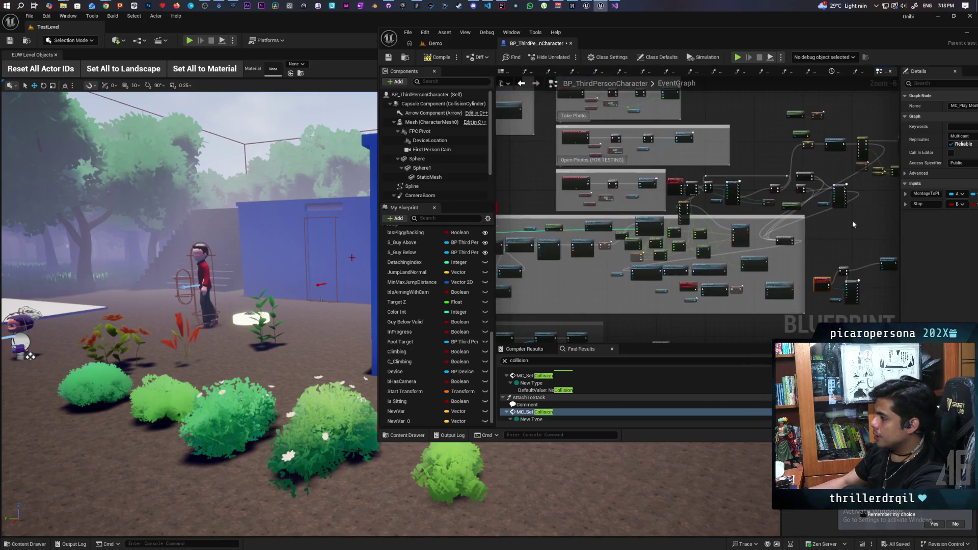
scroll(606, 253, up, 3)
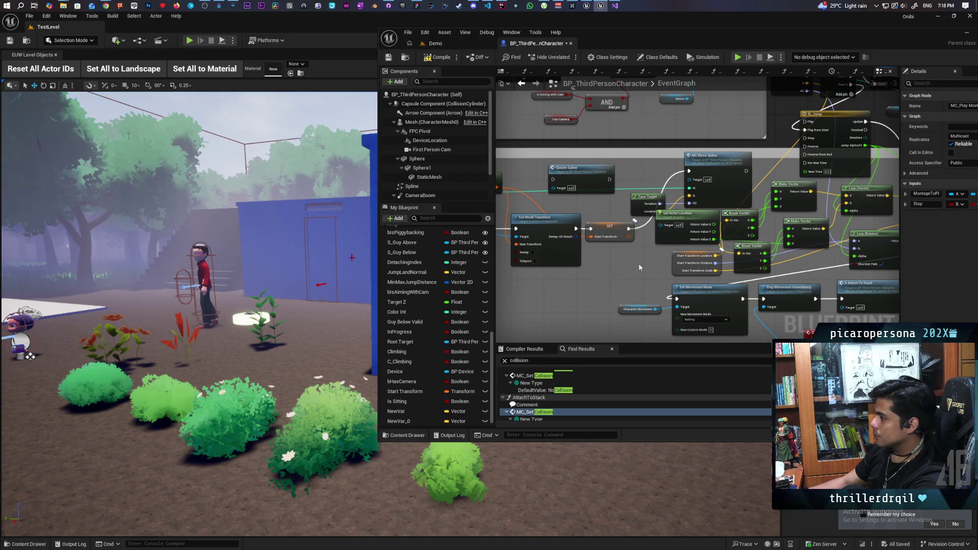
scroll(640, 267, down, 4)
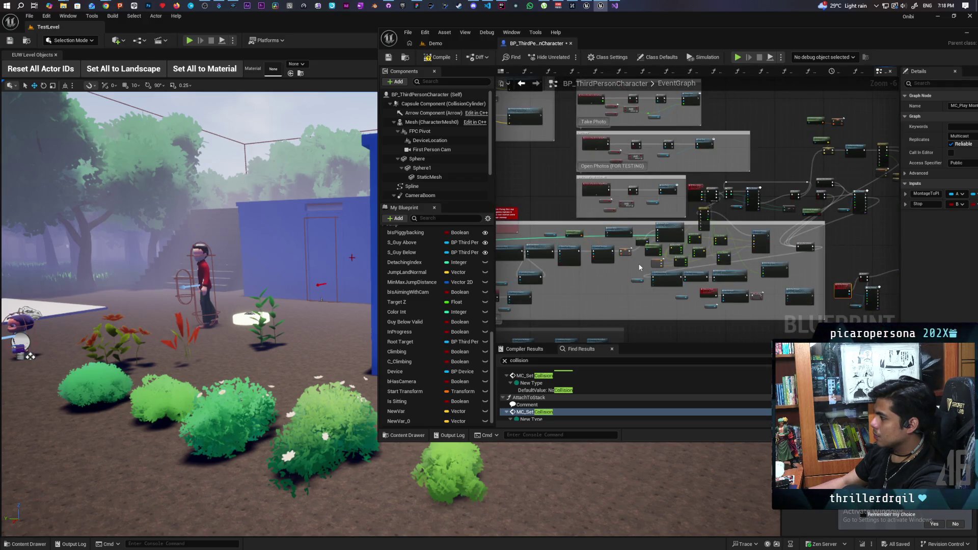
scroll(639, 268, up, 2)
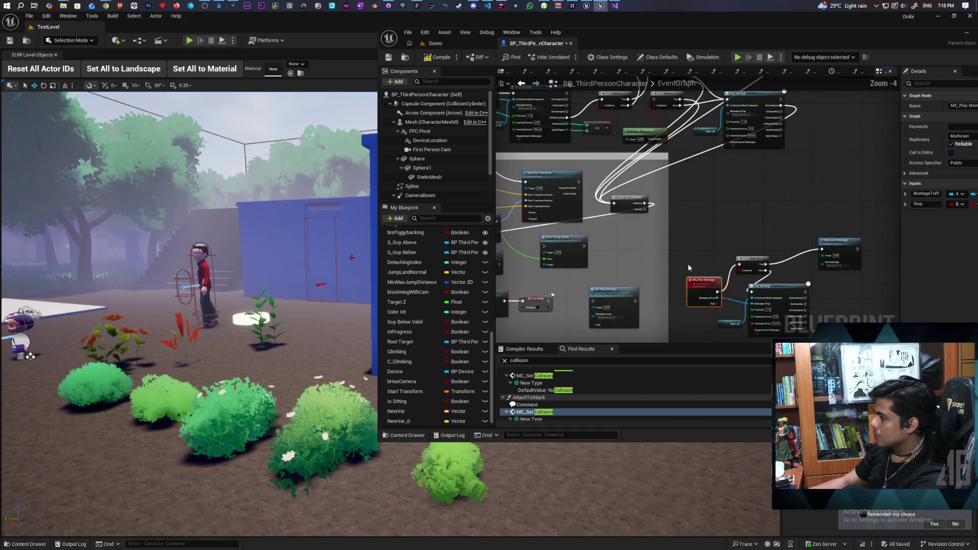
scroll(680, 268, up, 1)
drag(680, 268, 750, 206)
click(726, 239)
scroll(706, 249, up, 3)
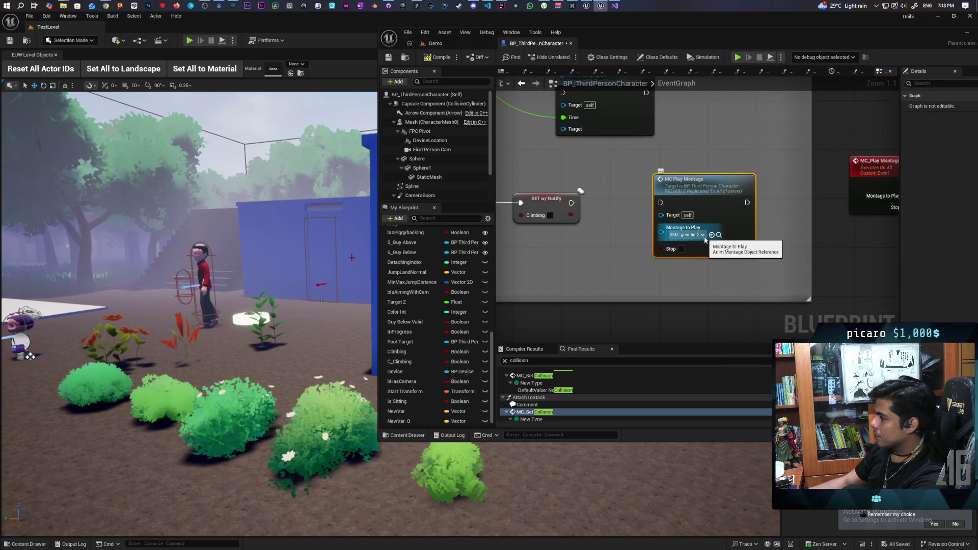
click(718, 235)
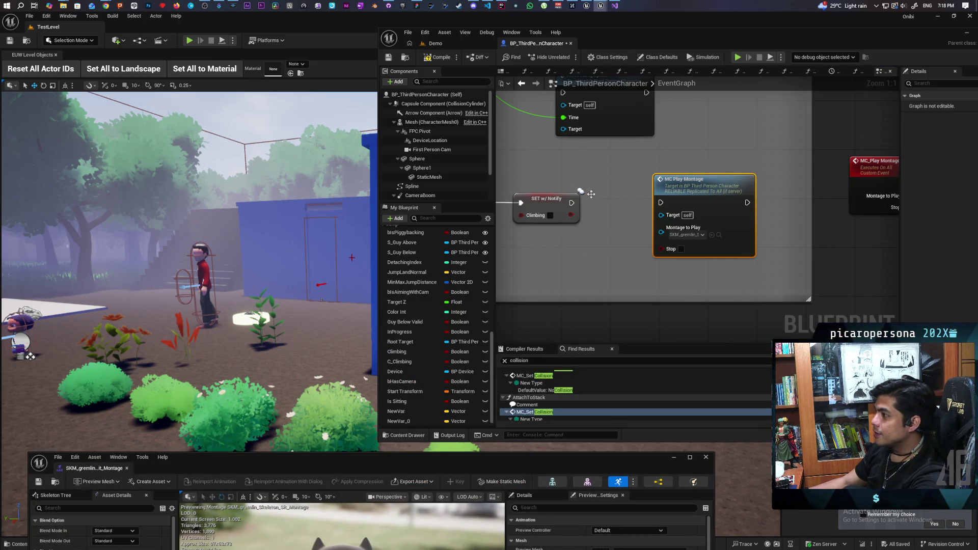
- Center the gremlin sit montage editor and check its 3.62 s length and 0.25 blend-out time
mouse_move(277, 458)
mouse_down()
mouse_move(540, 122)
mouse_move(502, 136)
mouse_up()
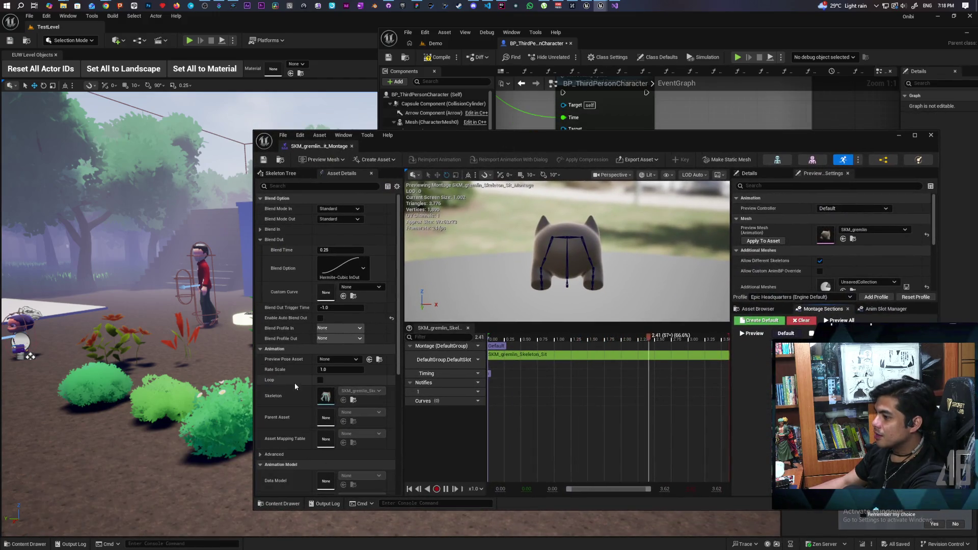
scroll(285, 374, down, 5)
scroll(282, 369, up, 5)
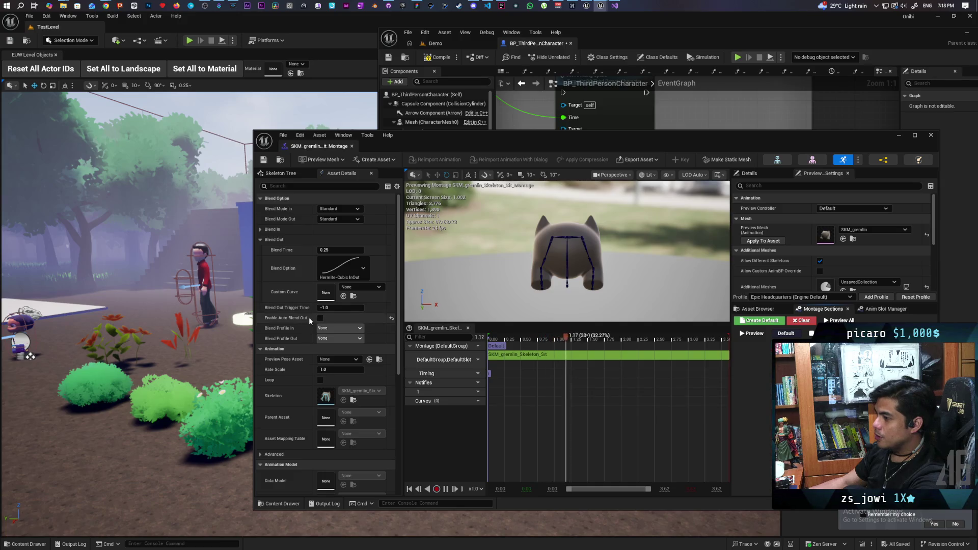
mouse_move(280, 319)
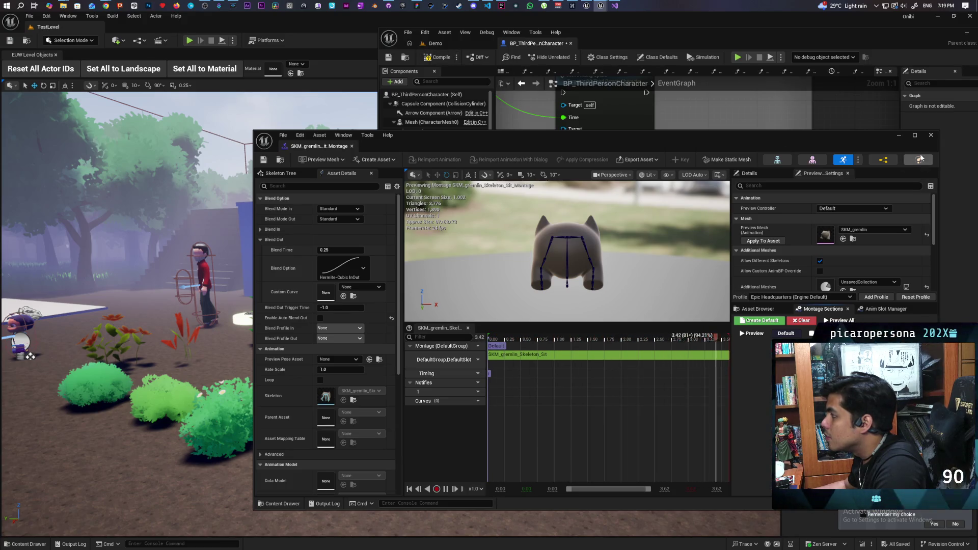
- Return to the BP_ThirdPersonCharacter EventGraph and pan toward the montage nodes
click(557, 104)
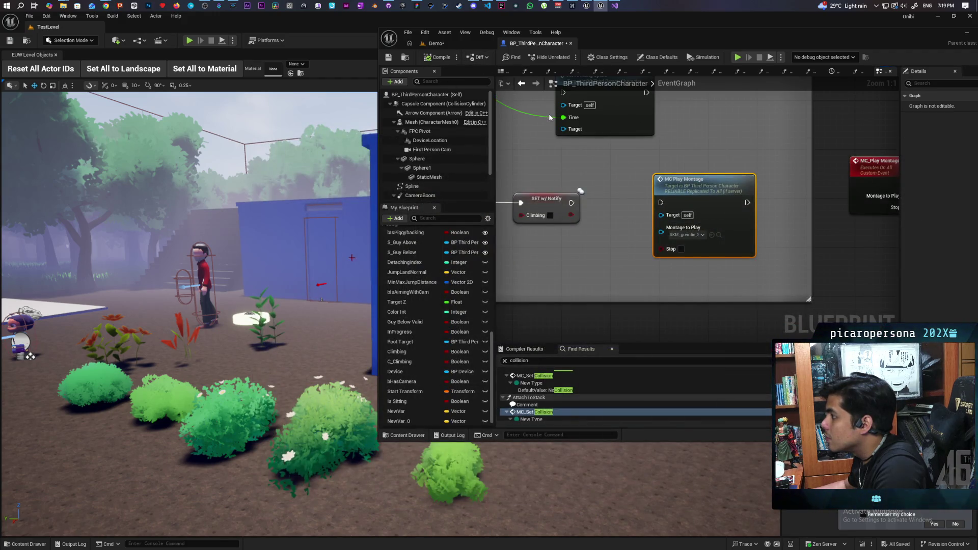
scroll(617, 239, down, 6)
scroll(616, 238, up, 1)
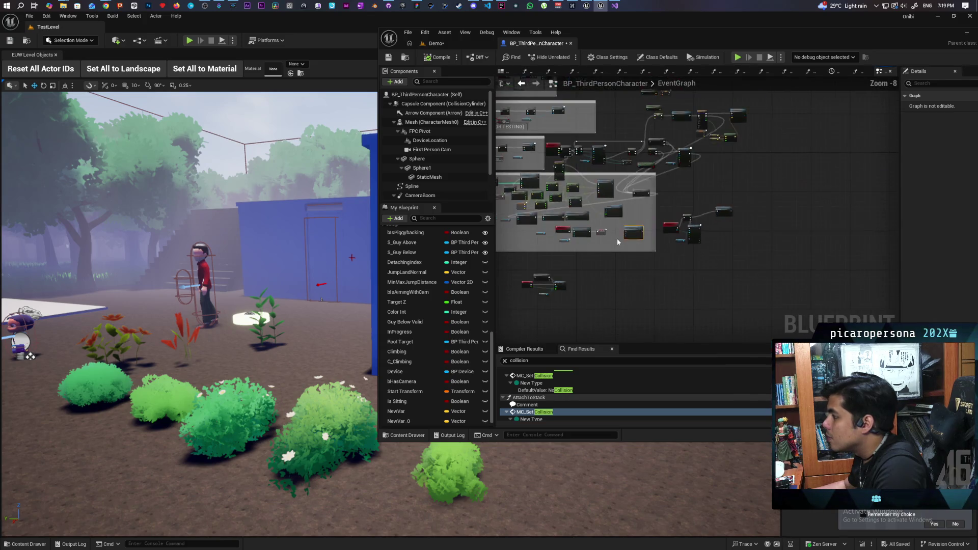
mouse_move(587, 264)
mouse_down()
mouse_move(671, 250)
mouse_move(601, 247)
mouse_up()
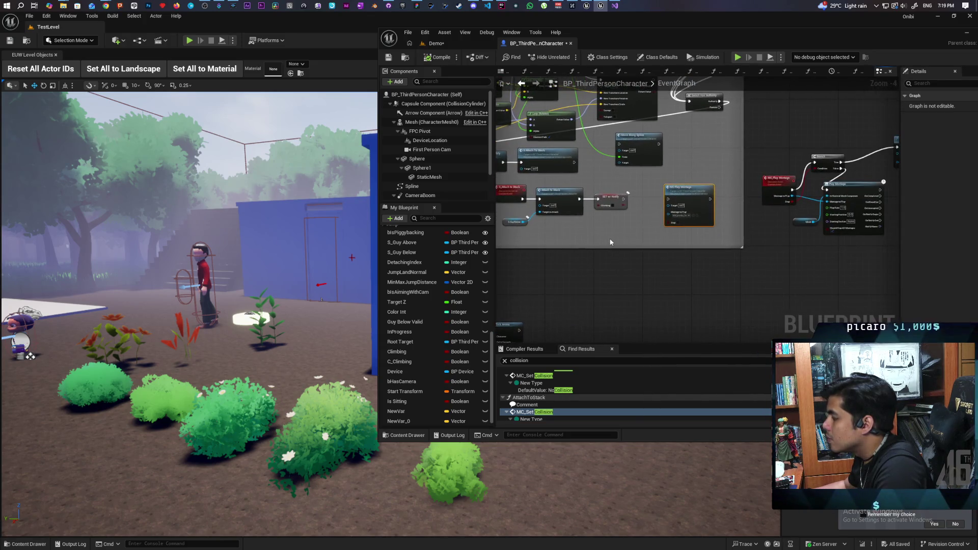
scroll(600, 247, up, 1)
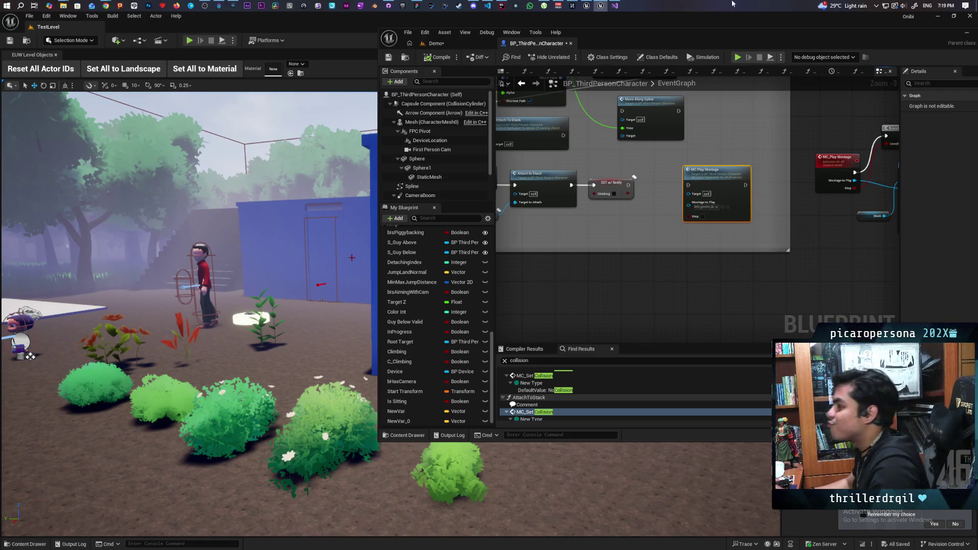
scroll(638, 85, down, 6)
scroll(865, 259, up, 4)
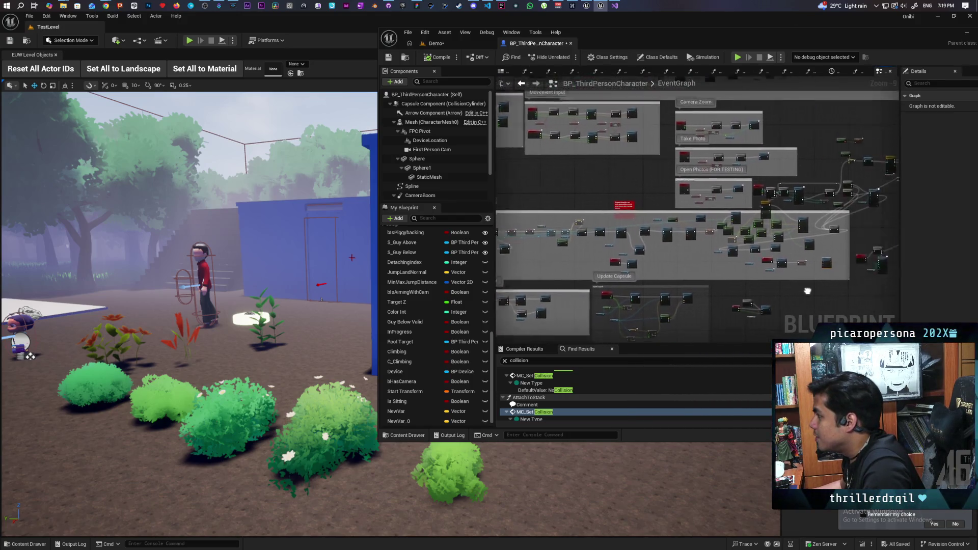
scroll(631, 252, up, 5)
mouse_move(631, 252)
mouse_down()
mouse_move(737, 257)
mouse_move(707, 293)
mouse_up()
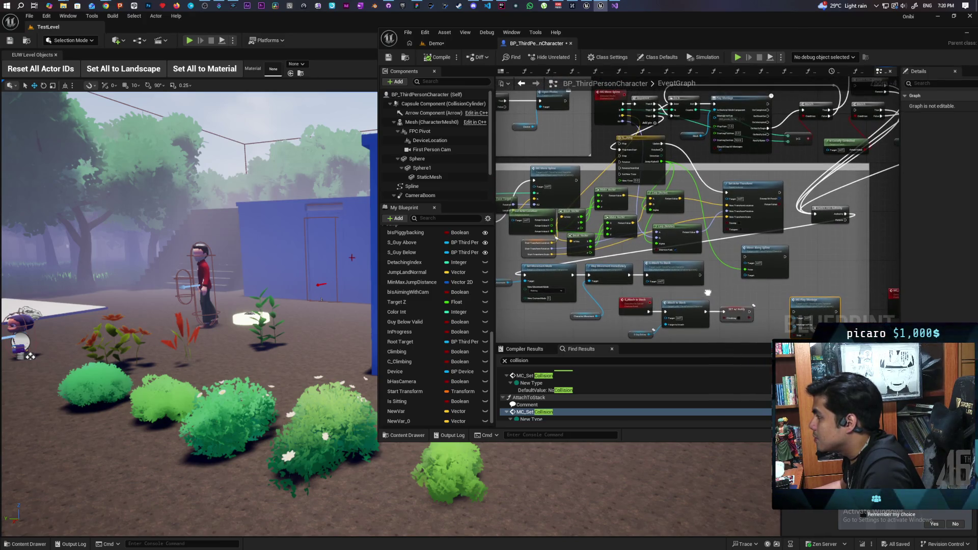
drag(708, 293, 647, 305)
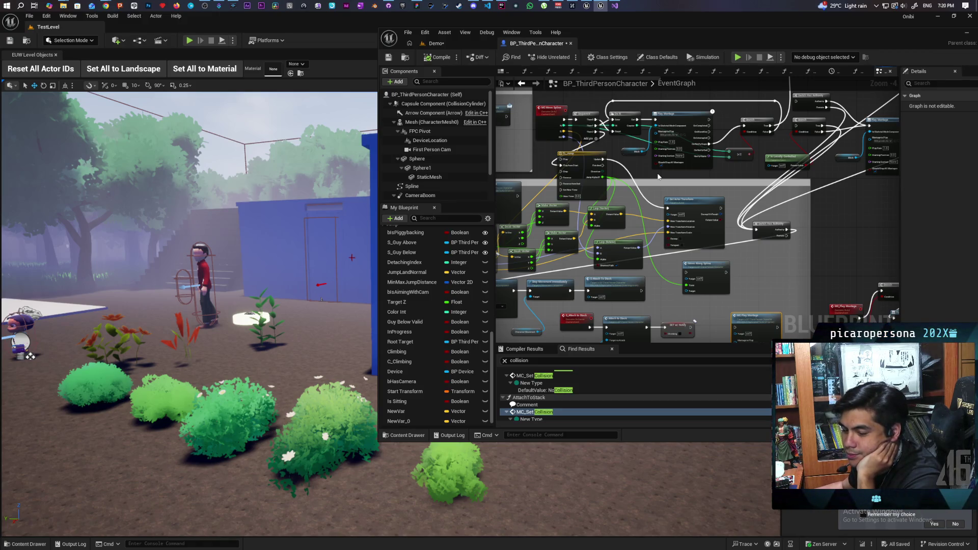
click(488, 6)
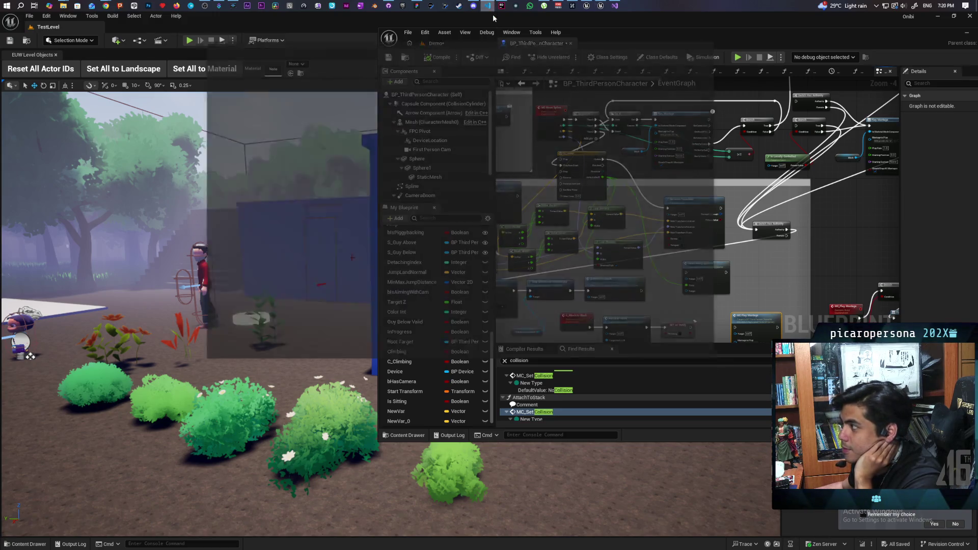
- Maximize the VS Code Jai editor, then bring the Paparazzi project folder window in front
mouse_move(606, 51)
mouse_down()
mouse_move(517, 79)
mouse_move(502, 61)
mouse_up()
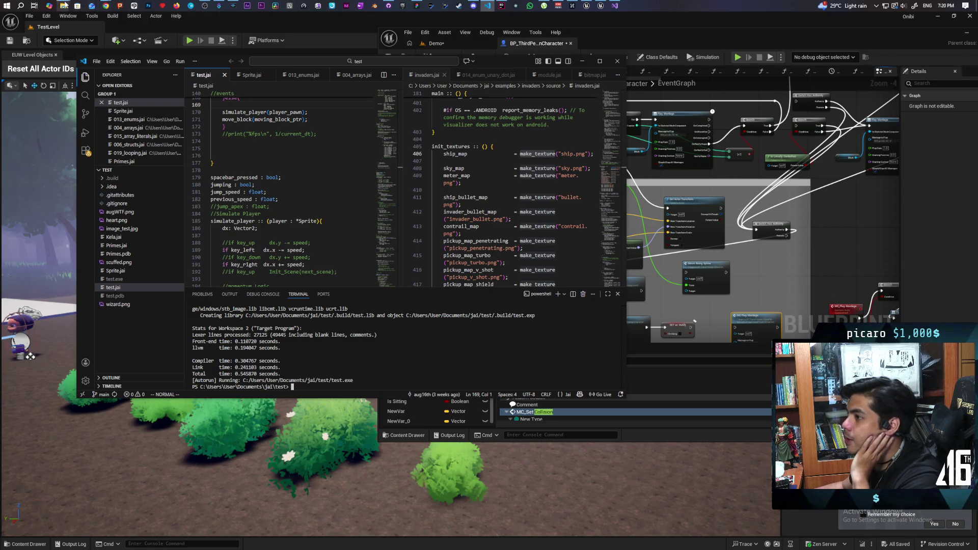
mouse_move(65, 5)
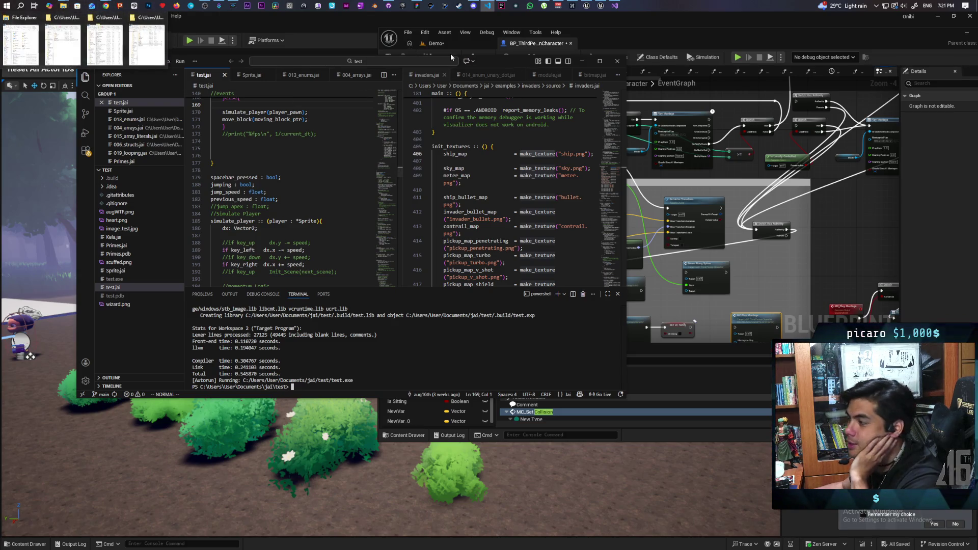
double_click(518, 59)
mouse_move(63, 5)
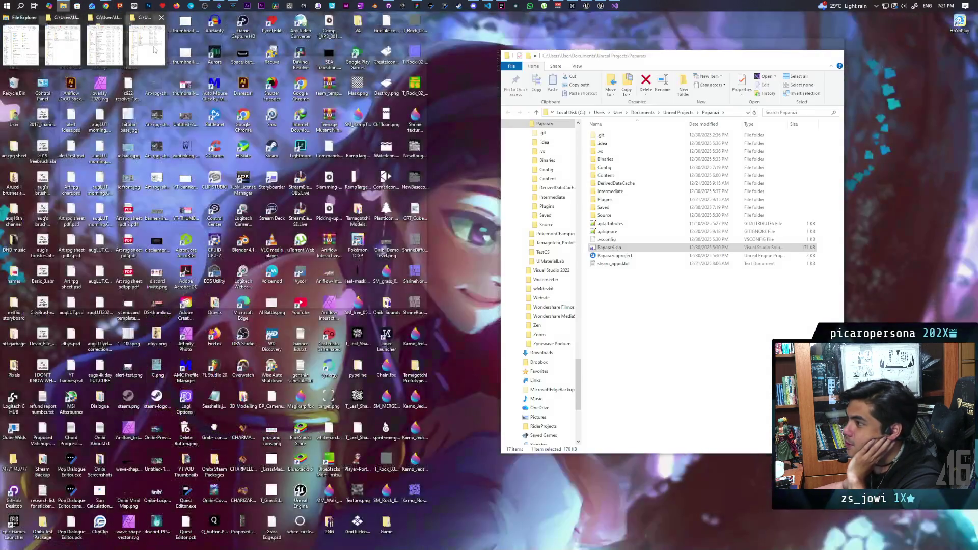
click(155, 50)
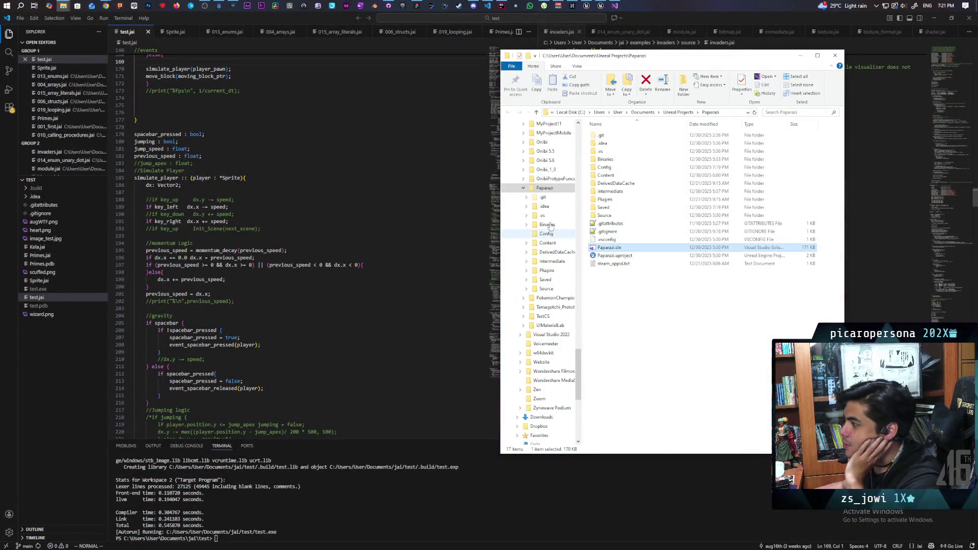
- Open the jai folder in Documents, briefly viewing its how_to folder
scroll(569, 239, up, 15)
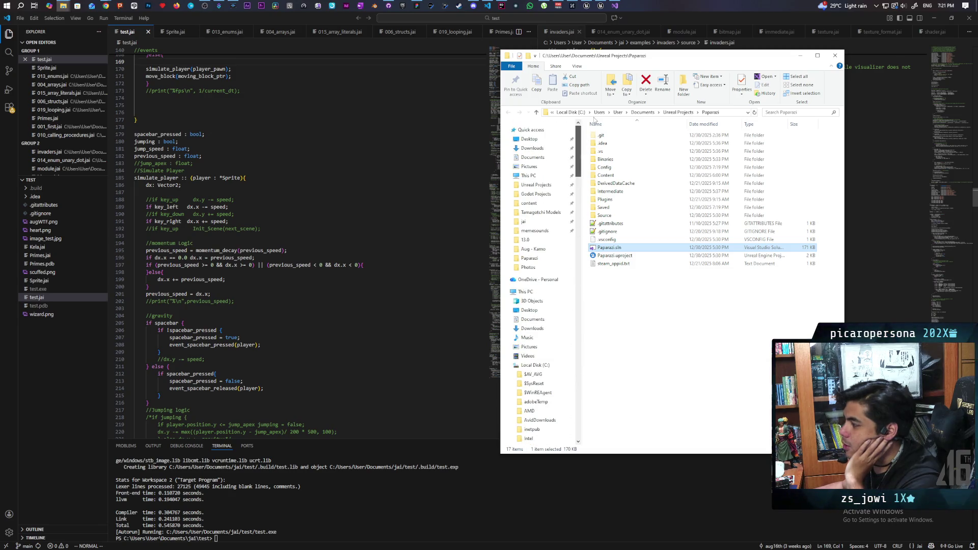
click(542, 222)
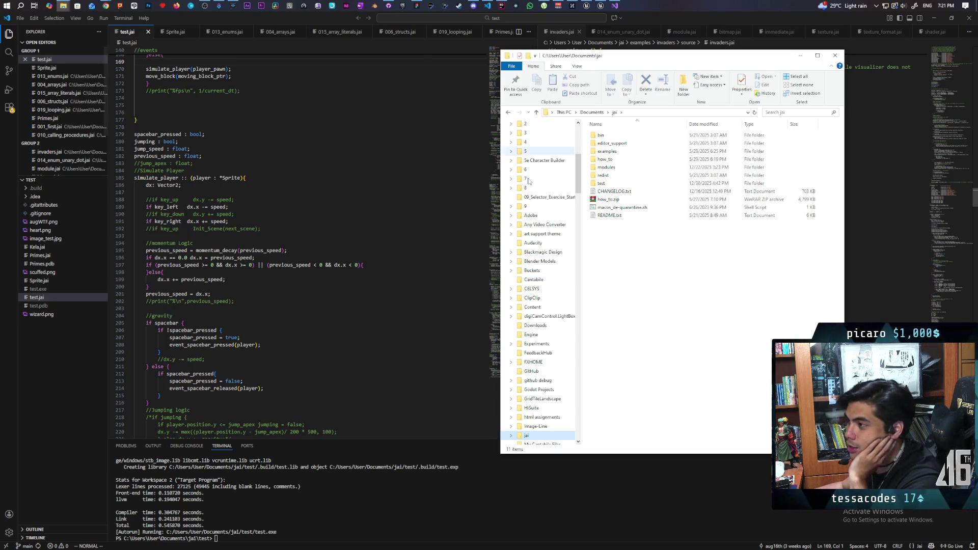
drag(624, 60, 550, 252)
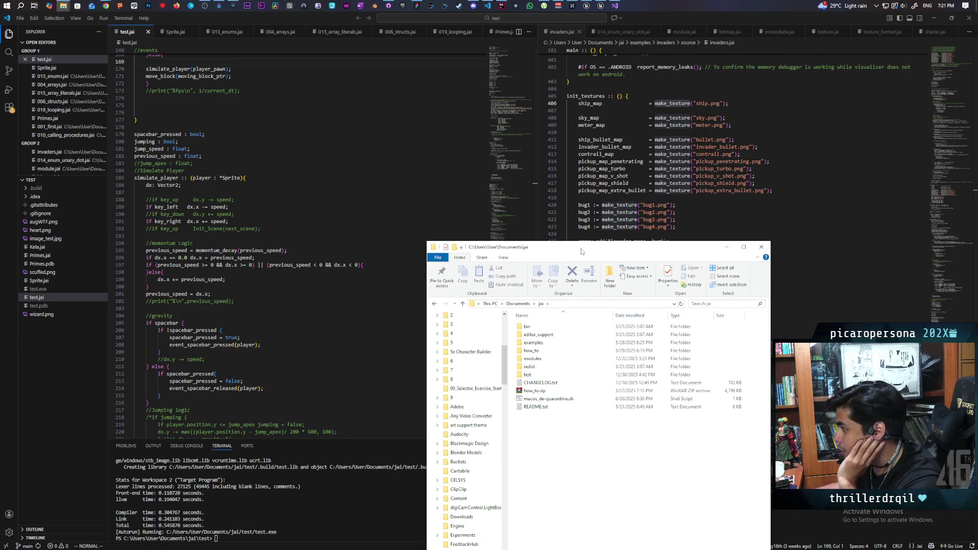
mouse_move(584, 248)
mouse_down()
mouse_move(508, 61)
mouse_move(470, 67)
mouse_move(523, 54)
mouse_move(513, 40)
mouse_move(515, 53)
mouse_up()
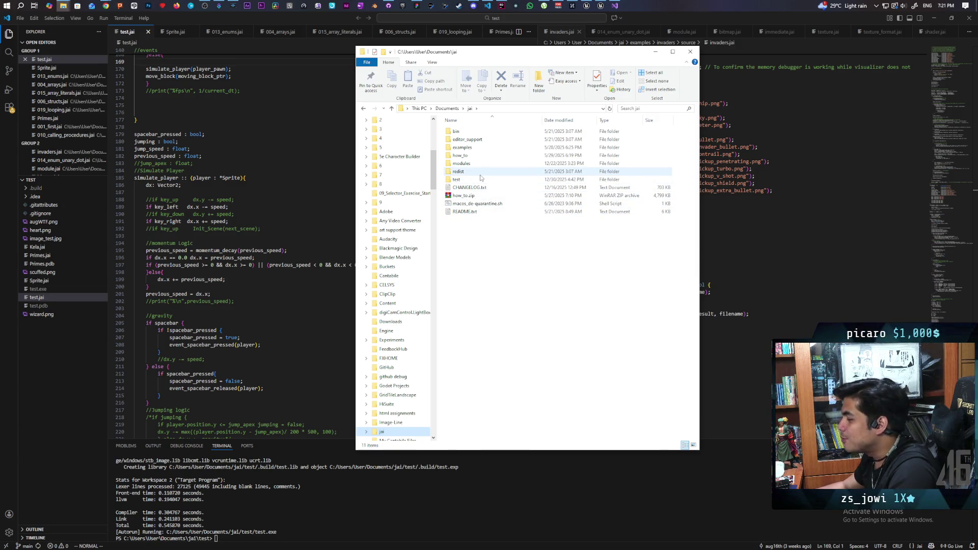
double_click(501, 157)
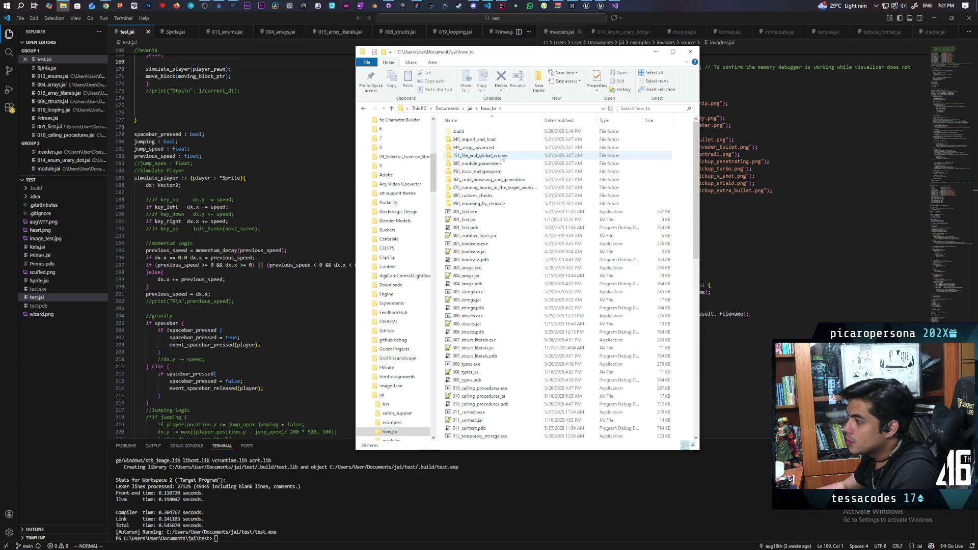
click(469, 109)
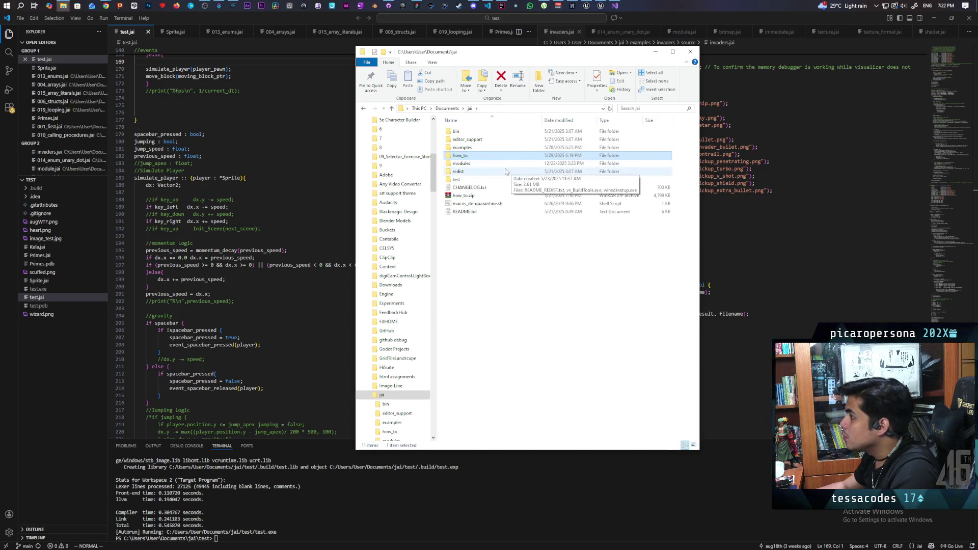
- Browse to modules\Simp\examples and launch the compiled example.exe
double_click(465, 163)
scroll(505, 191, down, 7)
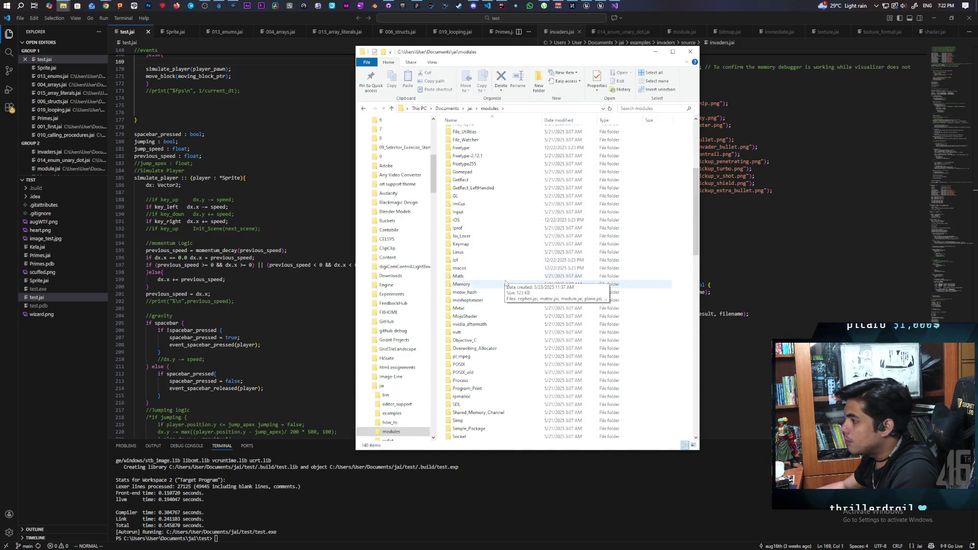
scroll(509, 375, down, 2)
double_click(505, 374)
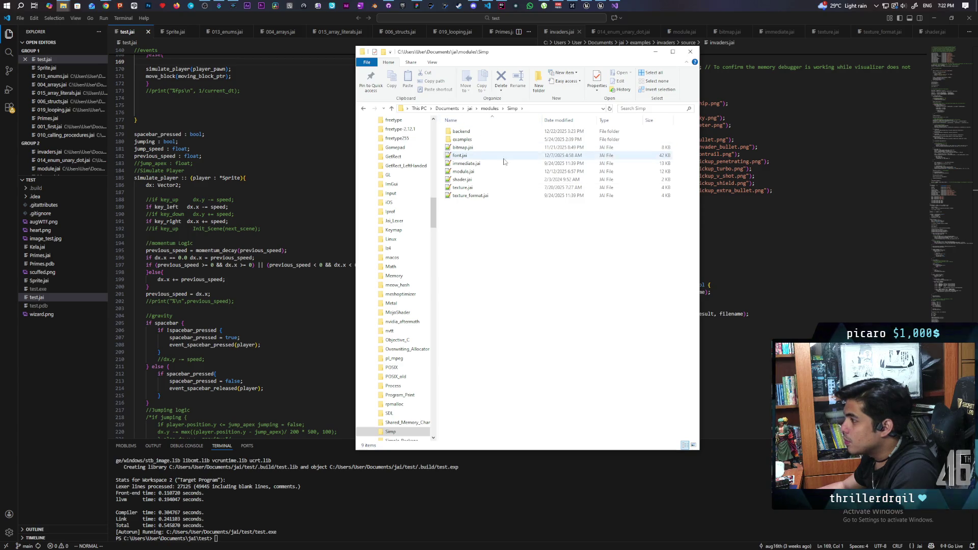
double_click(486, 140)
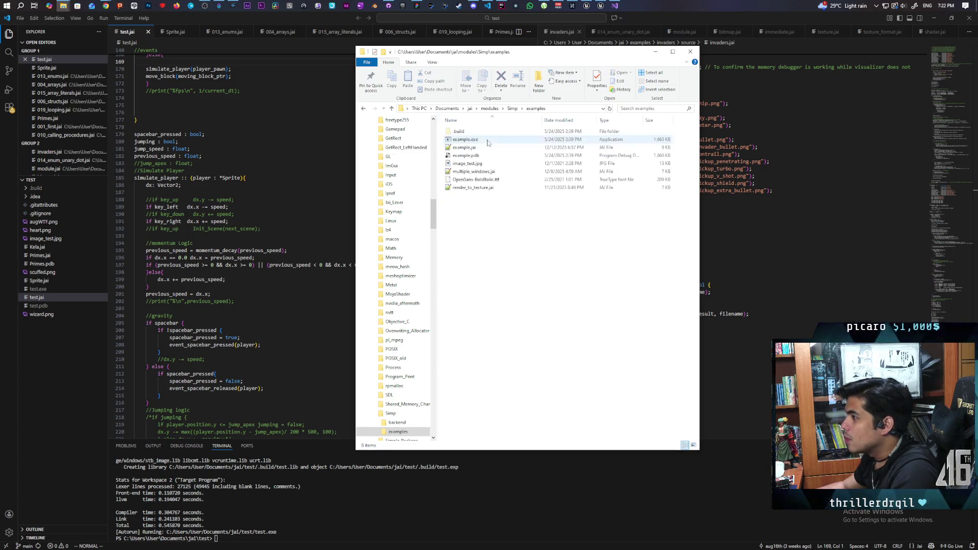
double_click(500, 139)
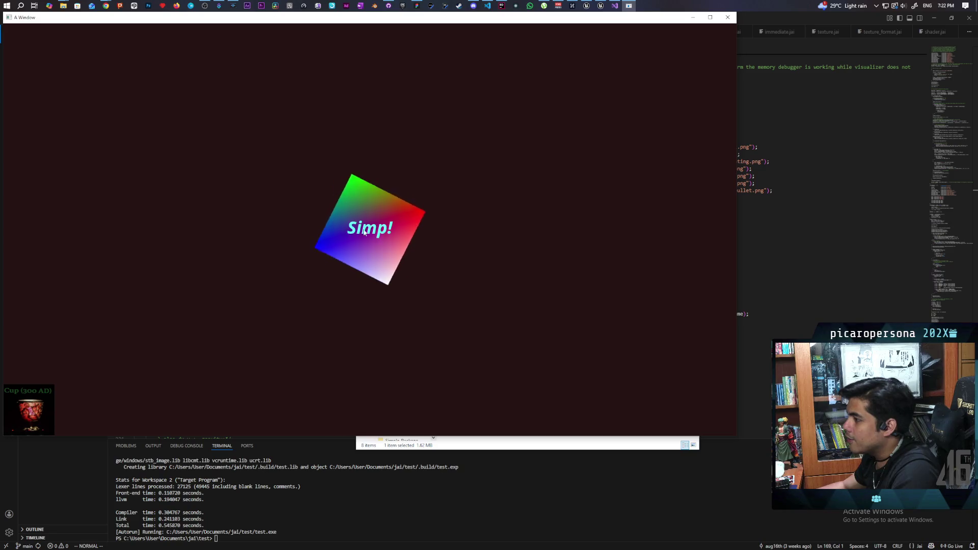
click(727, 17)
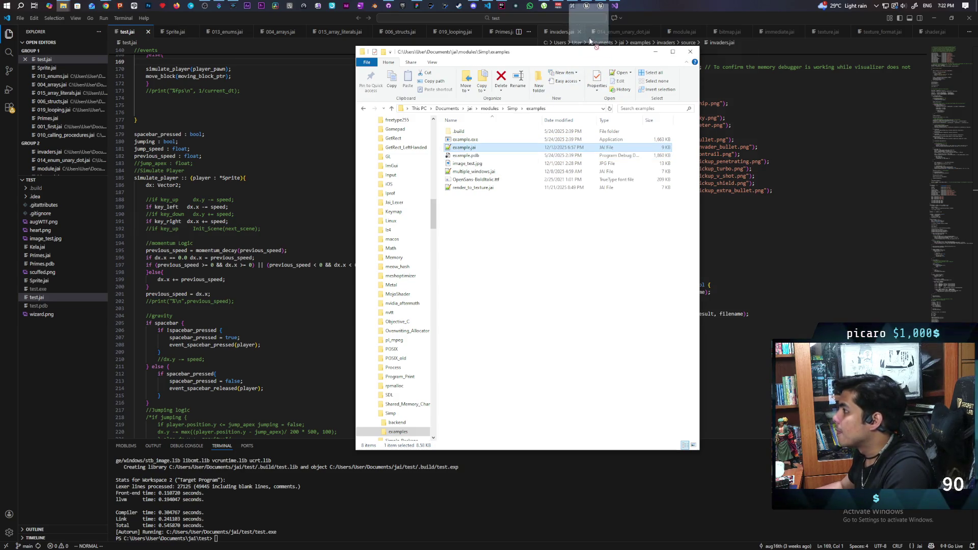
double_click(462, 148)
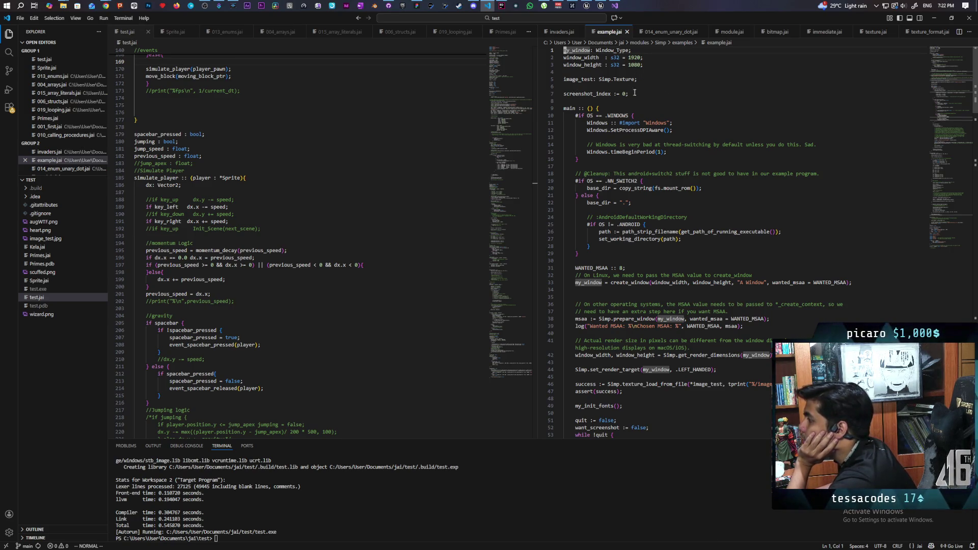
- Read example.jai, selecting the Windows module import and the line-14 thread-switching comment
scroll(676, 111, down, 1)
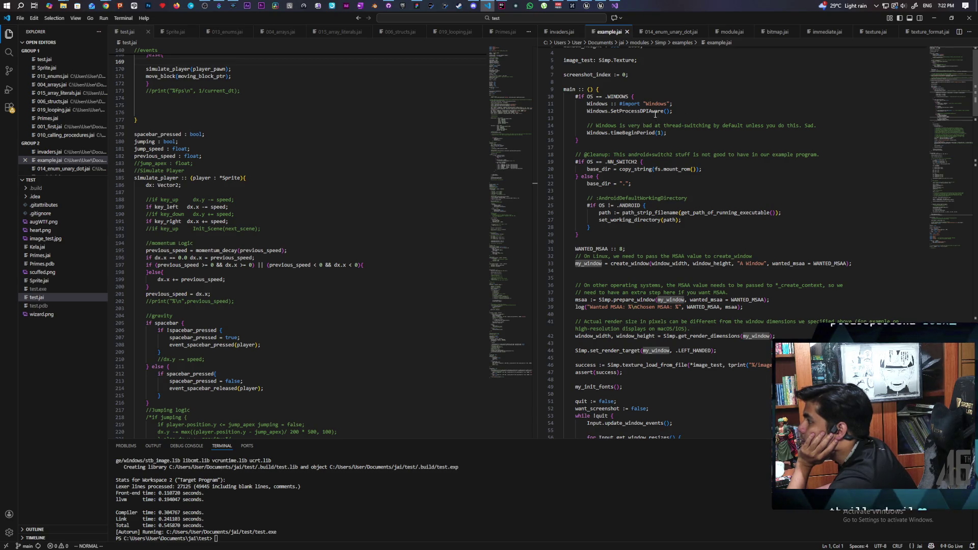
scroll(605, 124, up, 1)
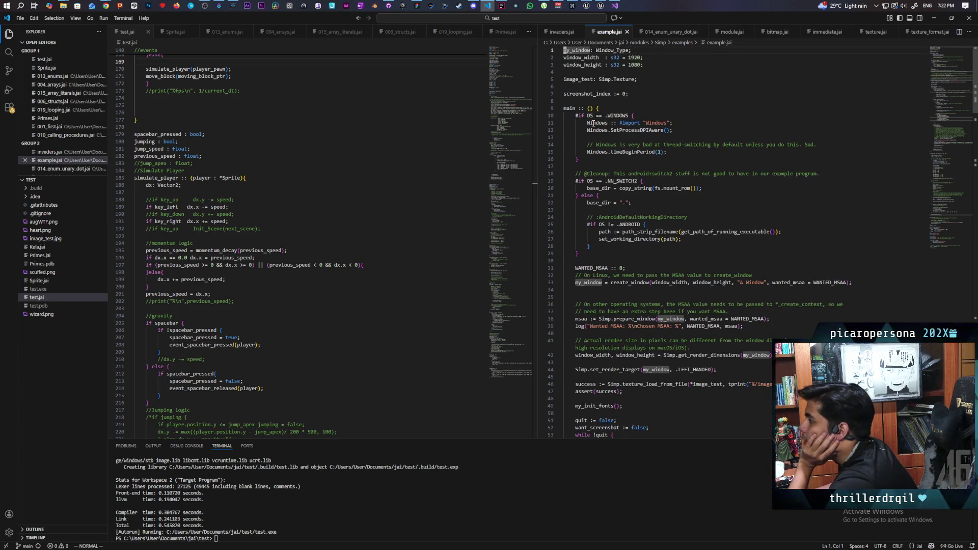
drag(586, 123, 680, 123)
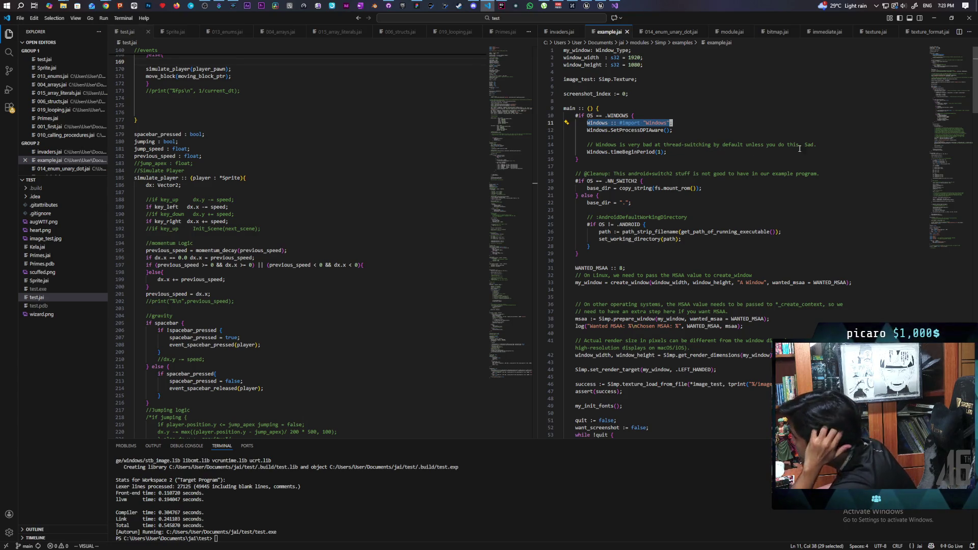
drag(816, 145, 570, 145)
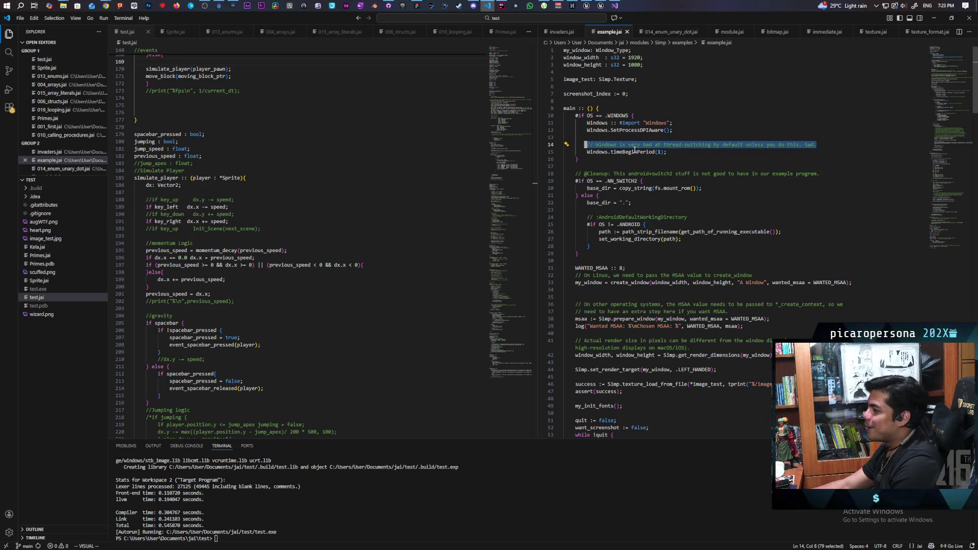
scroll(720, 179, down, 3)
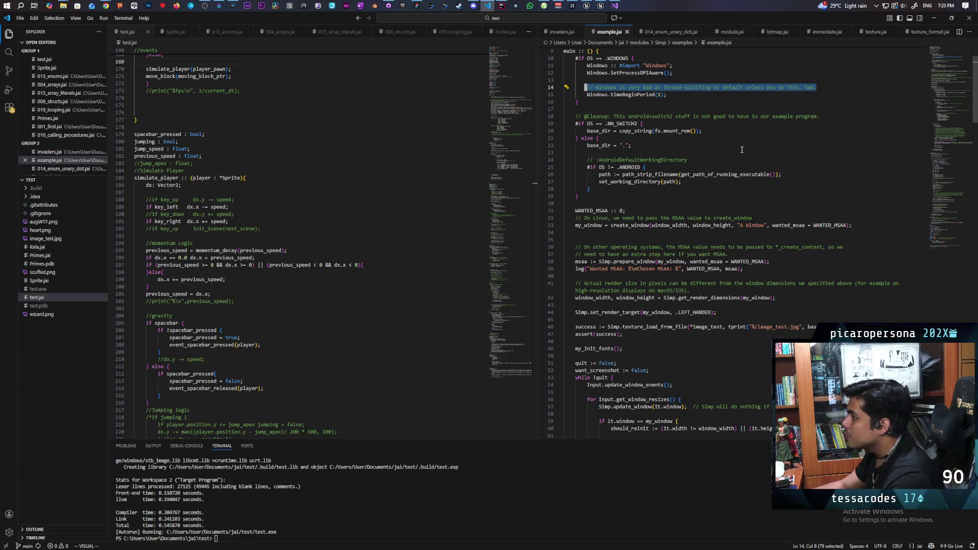
scroll(740, 149, down, 2)
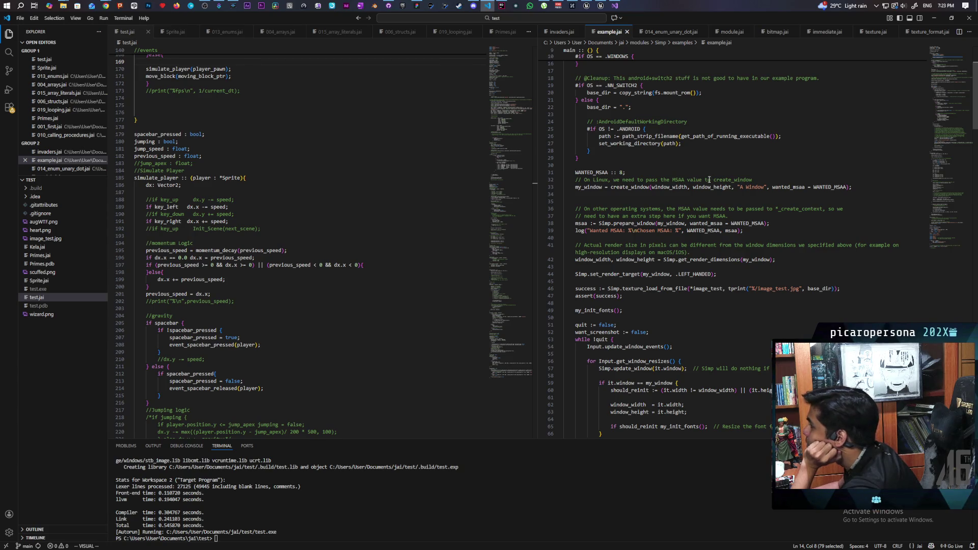
scroll(682, 164, down, 2)
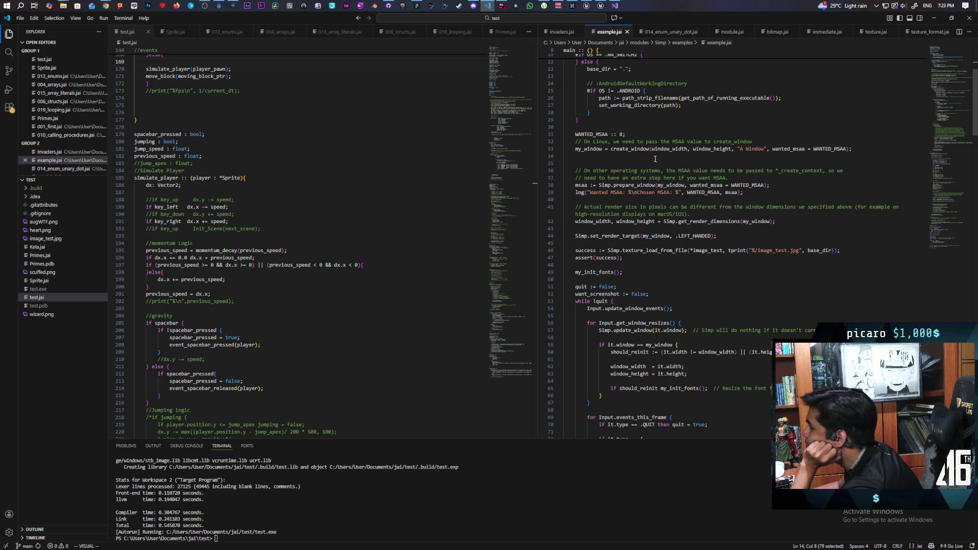
scroll(709, 129, down, 1)
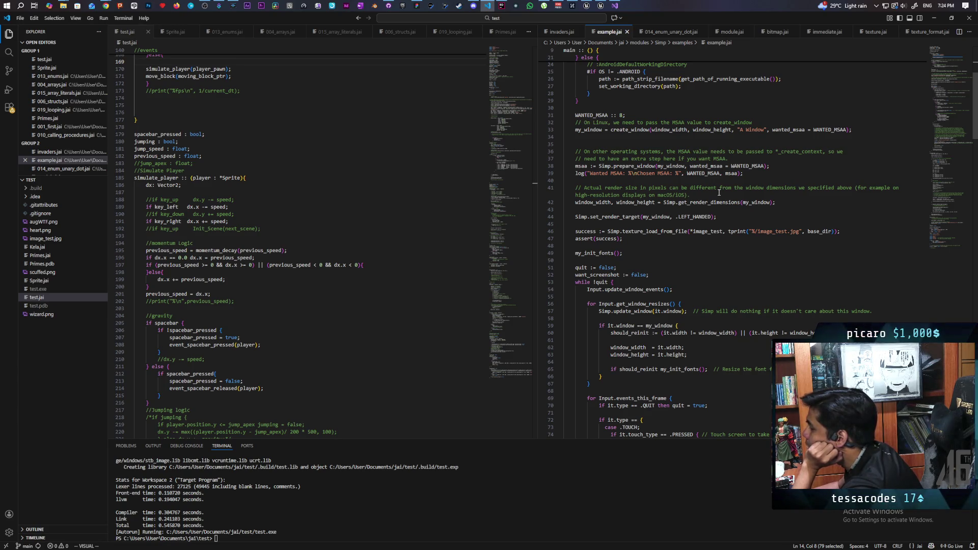
scroll(718, 192, down, 2)
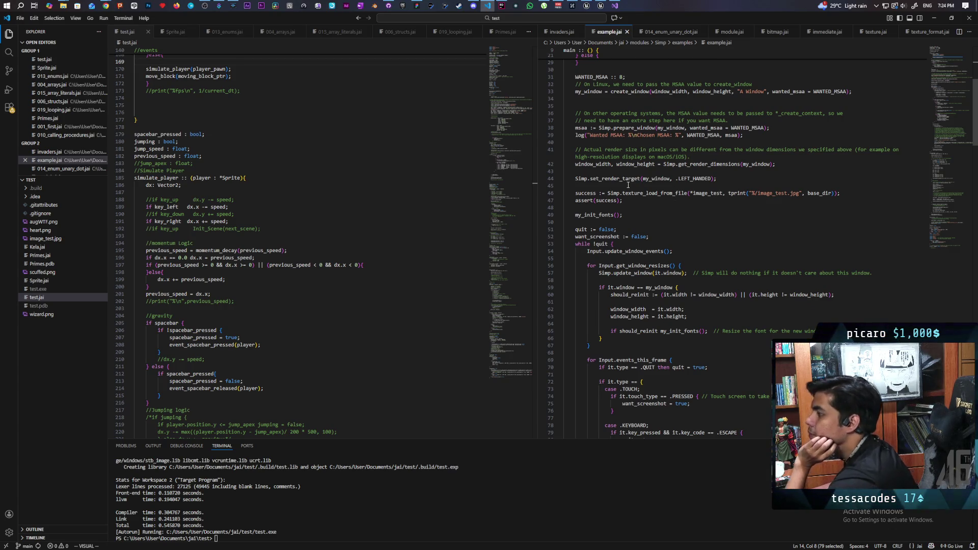
scroll(630, 187, up, 2)
scroll(630, 187, up, 4)
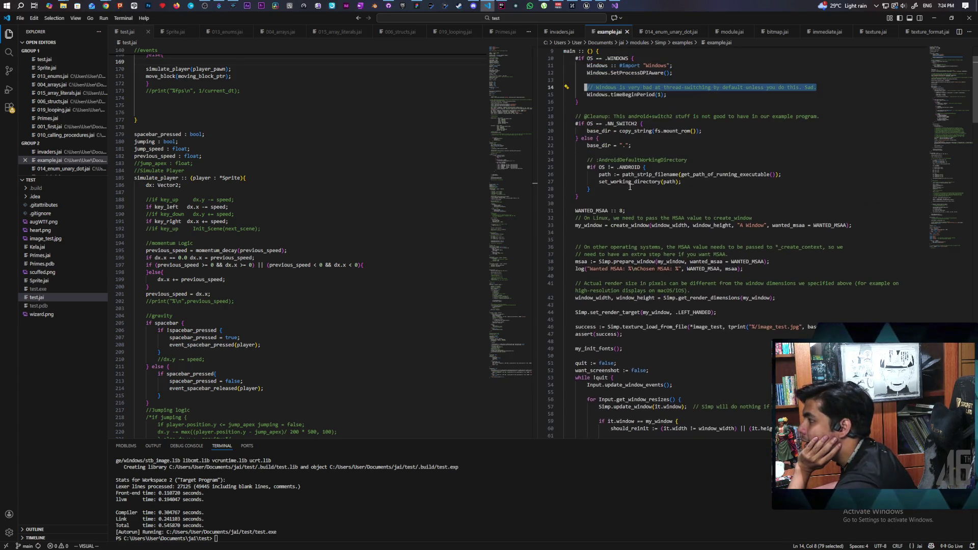
scroll(630, 187, down, 3)
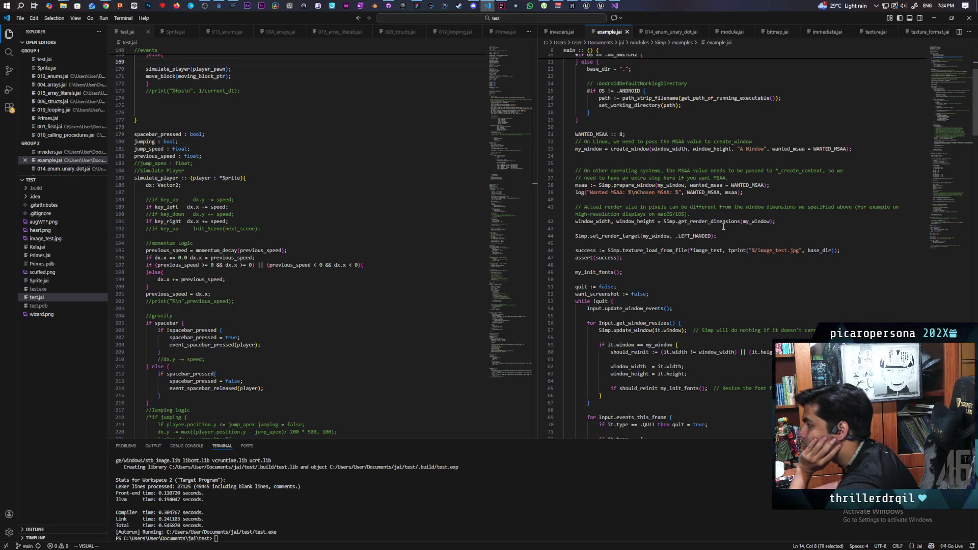
scroll(720, 226, up, 7)
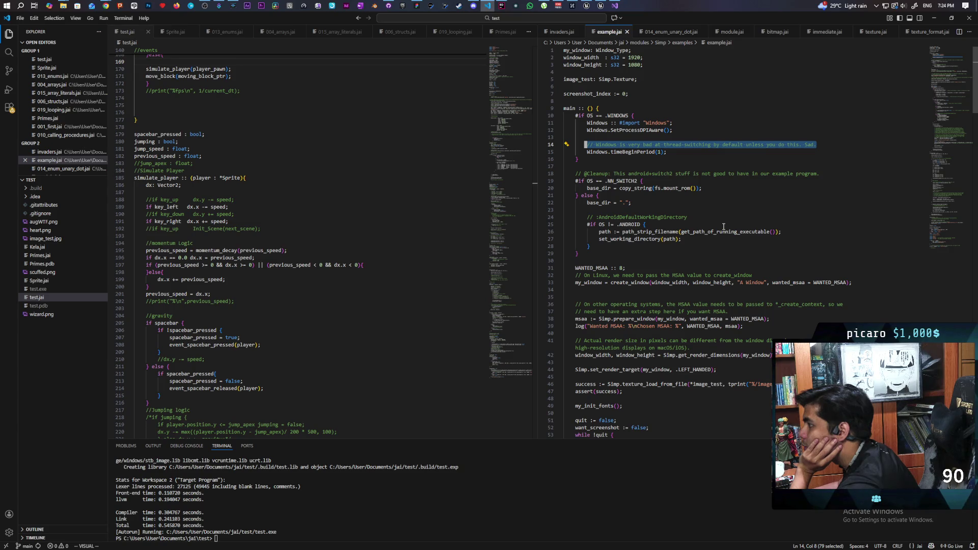
scroll(723, 227, down, 6)
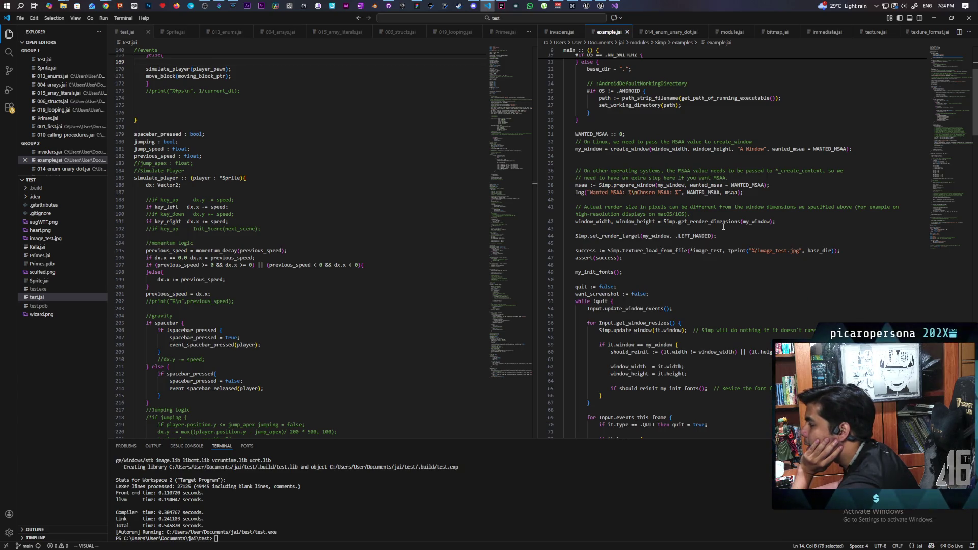
scroll(723, 227, down, 2)
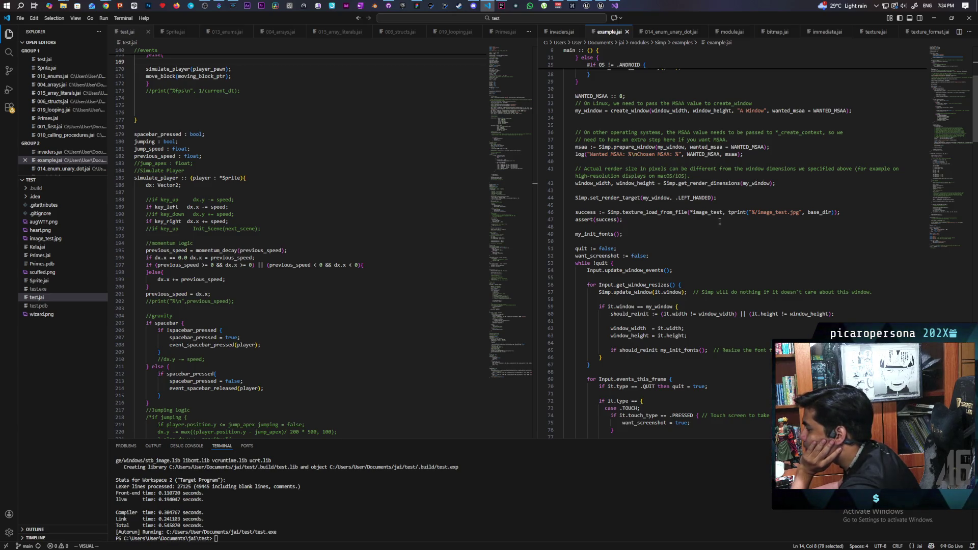
scroll(720, 221, down, 2)
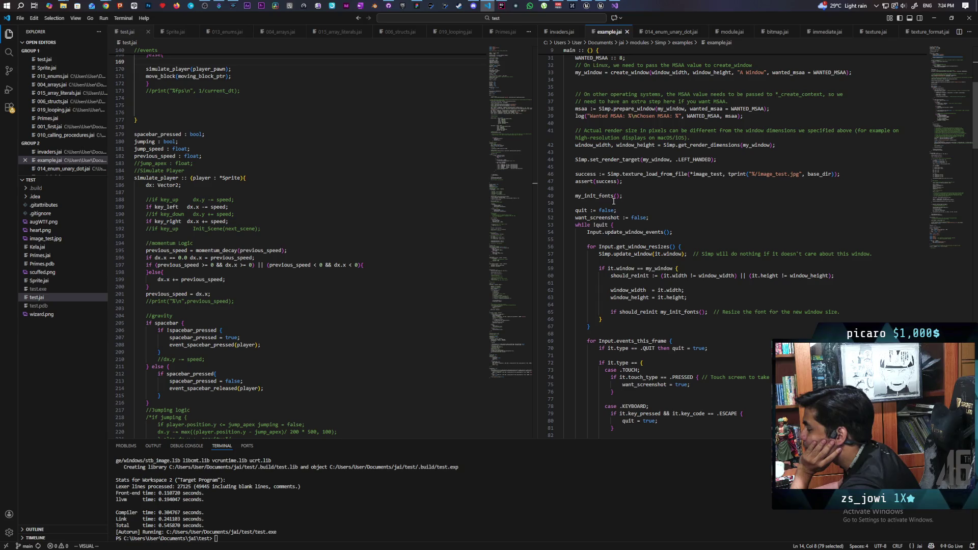
scroll(638, 201, down, 1)
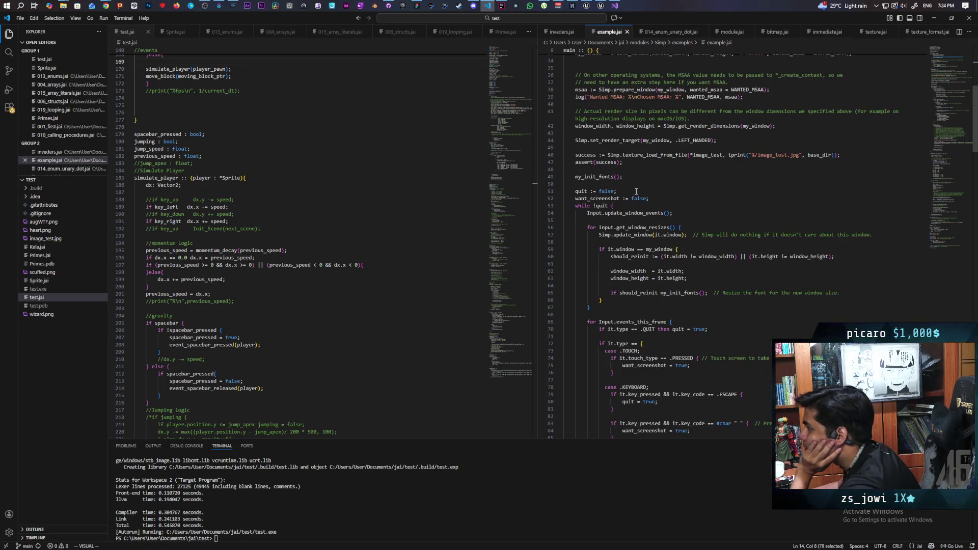
double_click(593, 177)
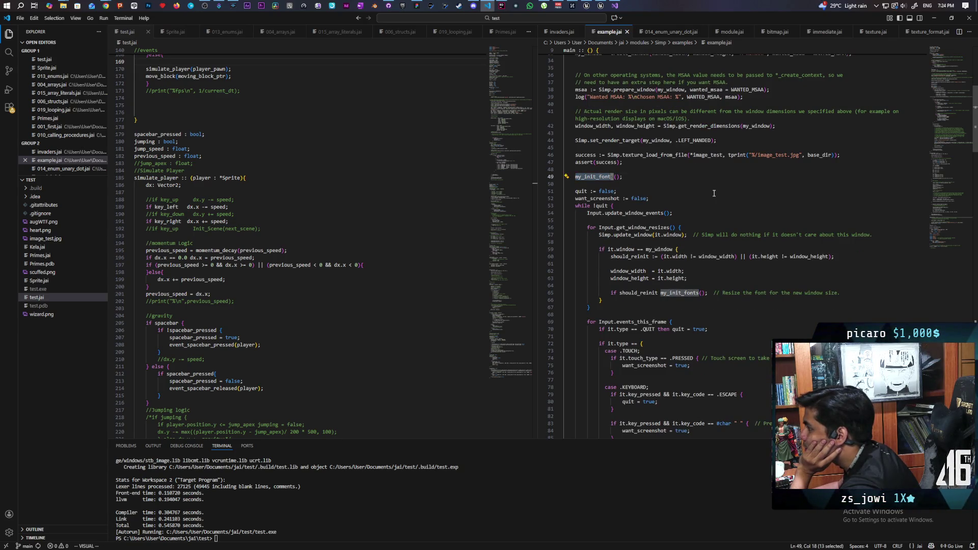
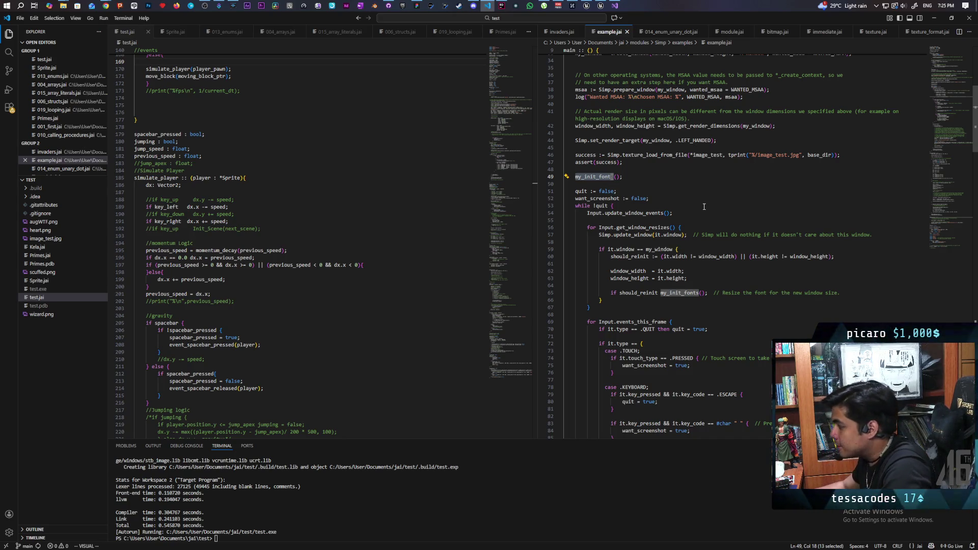
- Yank lines 221–230 of example.jai, the full my_init_fonts procedure, including its font-loading line
scroll(703, 206, down, 2)
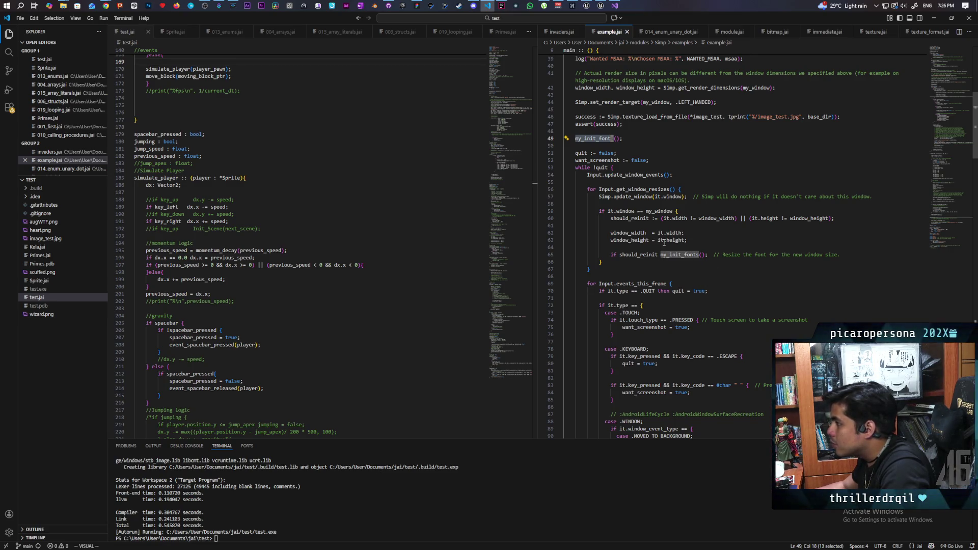
drag(974, 132, 974, 306)
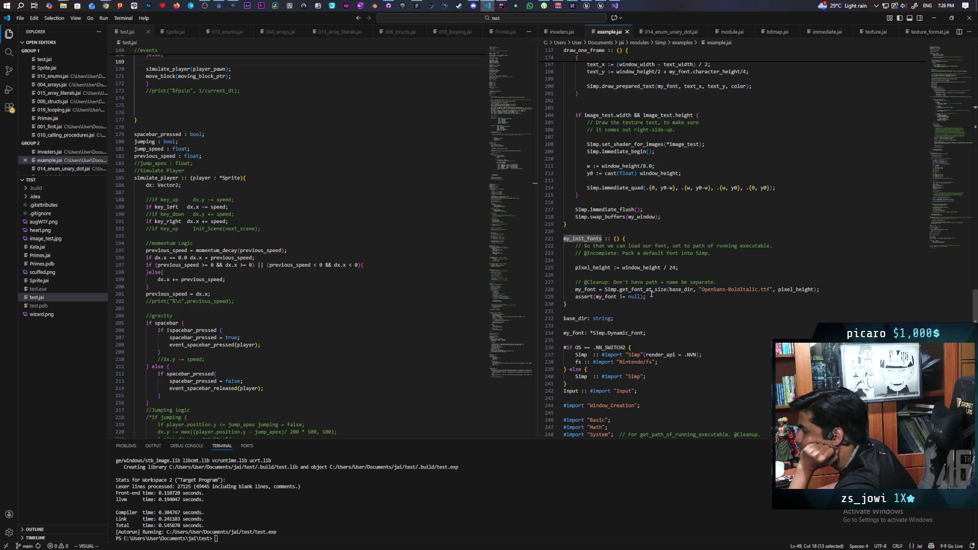
click(700, 290)
mouse_move(699, 290)
mouse_down()
mouse_move(820, 290)
mouse_move(794, 290)
mouse_up()
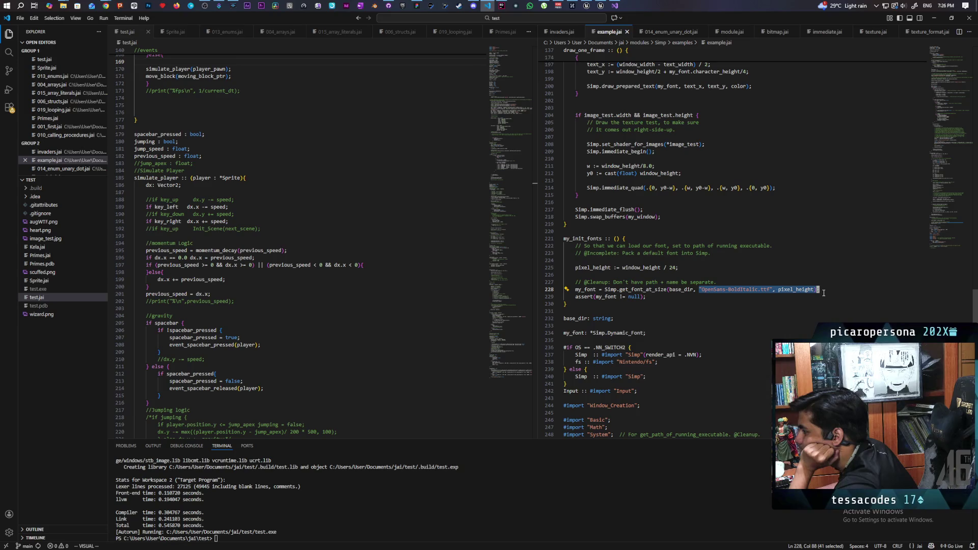
click(695, 304)
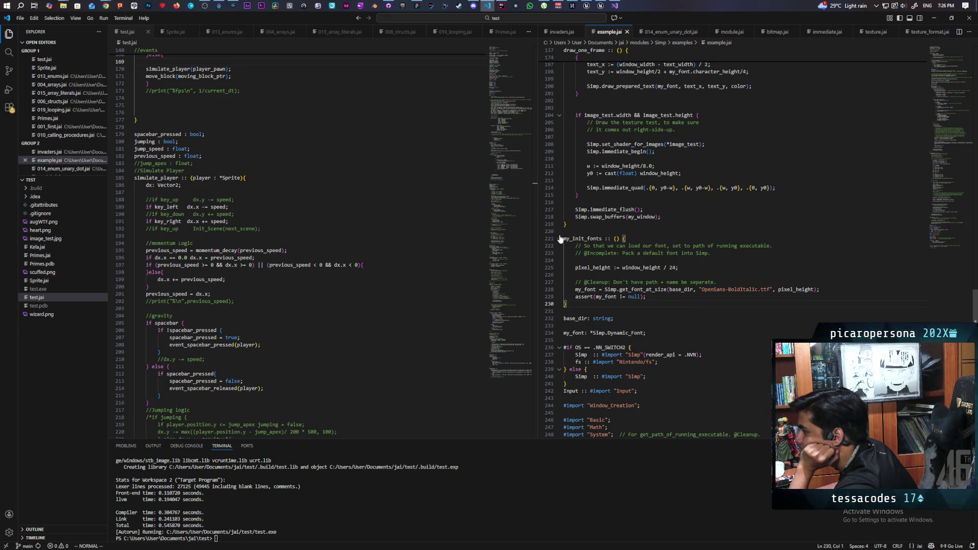
drag(565, 239, 620, 305)
key(ctrl+c)
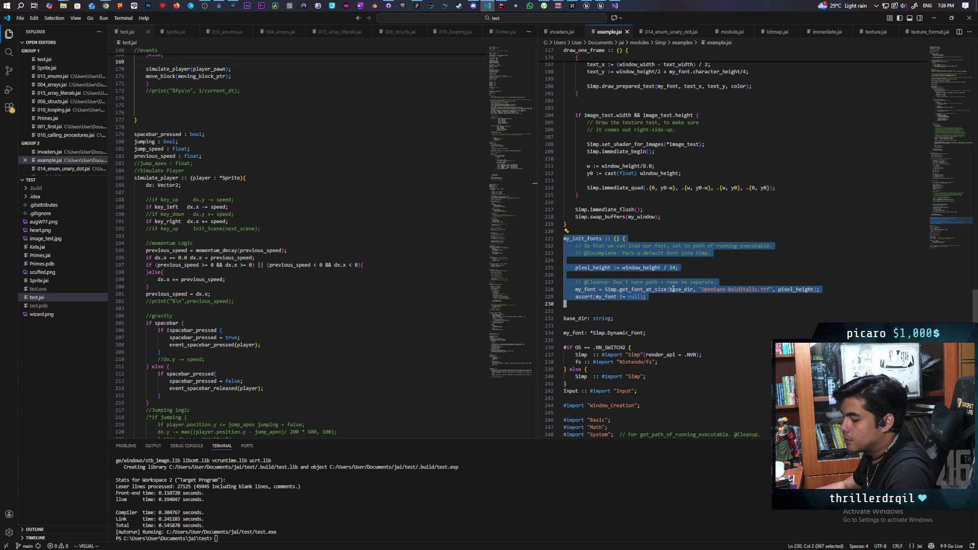
key(Escape)
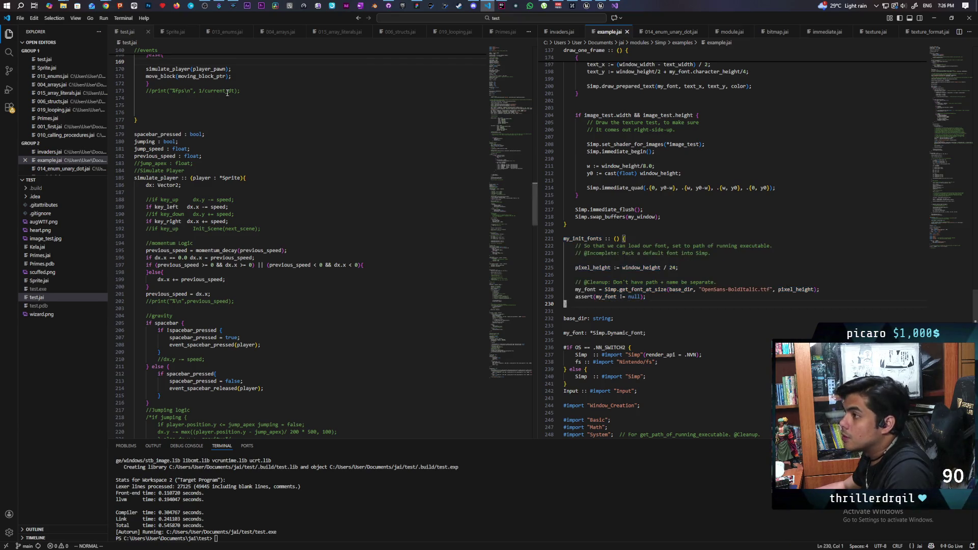
- Add a slash divider line and a //Font comment after the last procedure in Sprite.jai
key(ctrl+Page_Down)
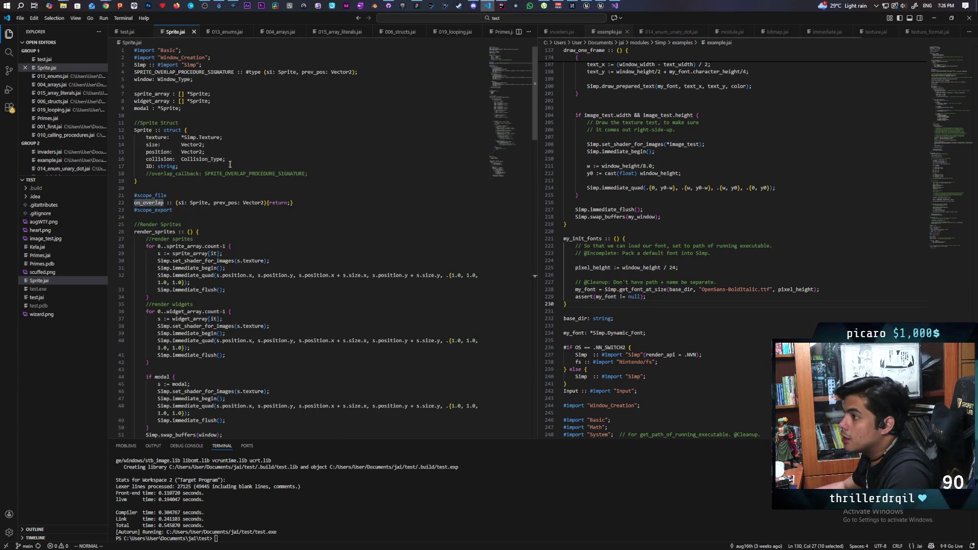
scroll(285, 176, down, 20)
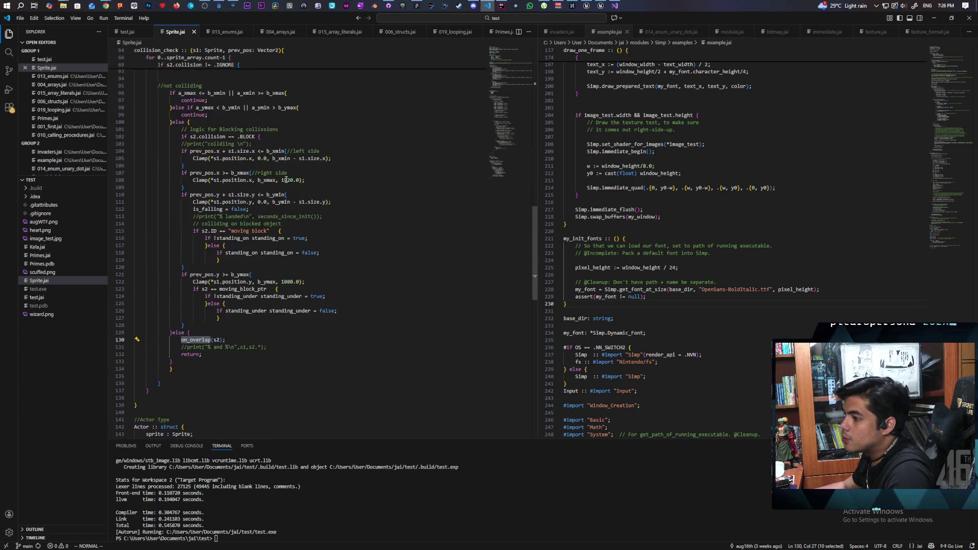
scroll(285, 204, down, 6)
click(174, 238)
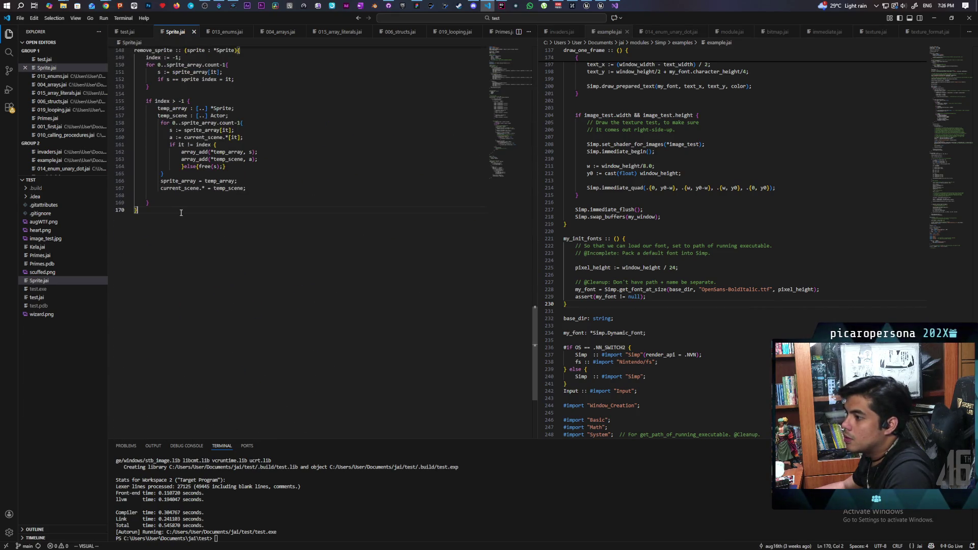
key(h)
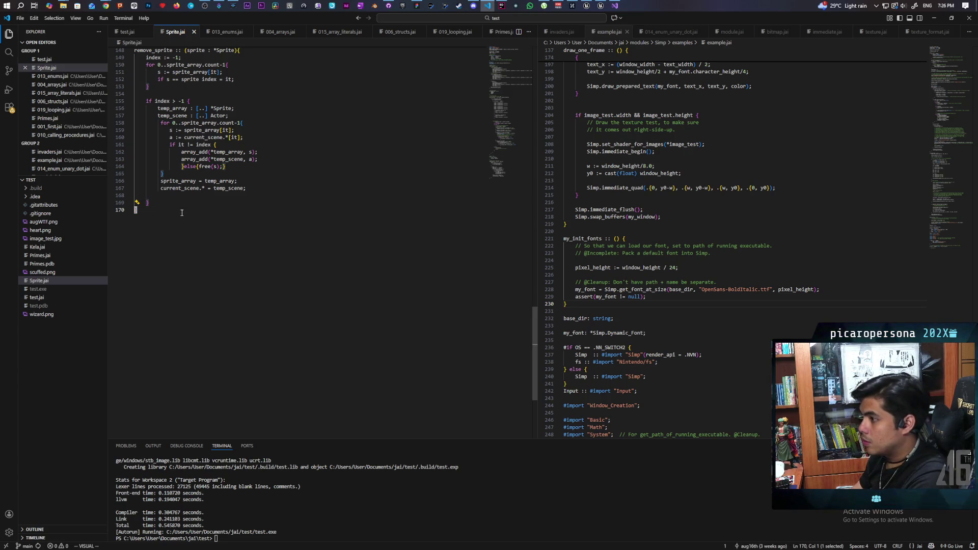
key(Escape)
key(o)
key(Return)
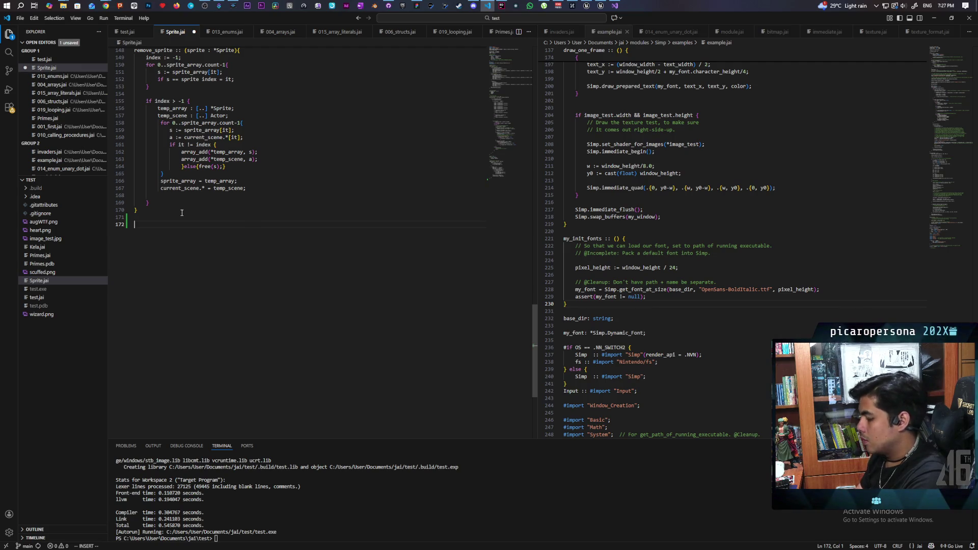
text(/////////)
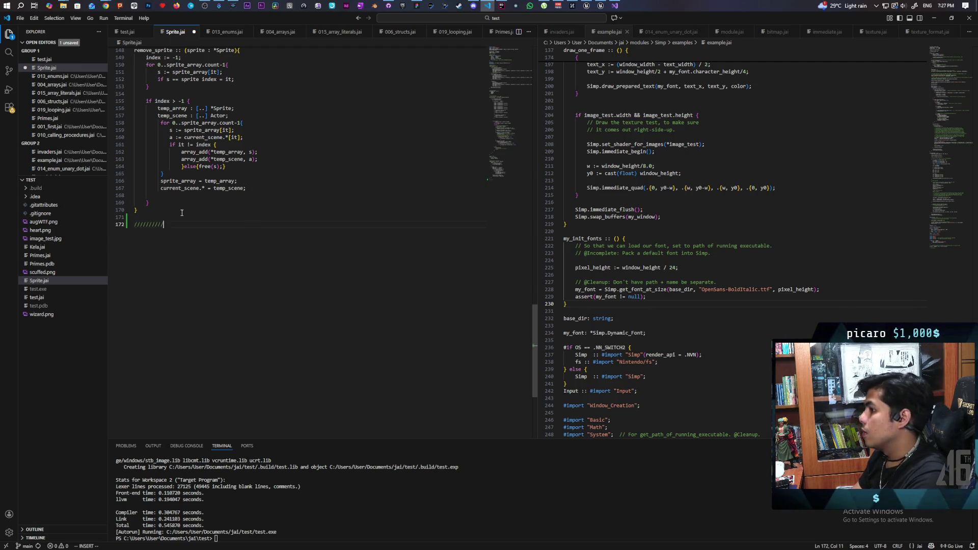
text(/////////////////////////////)
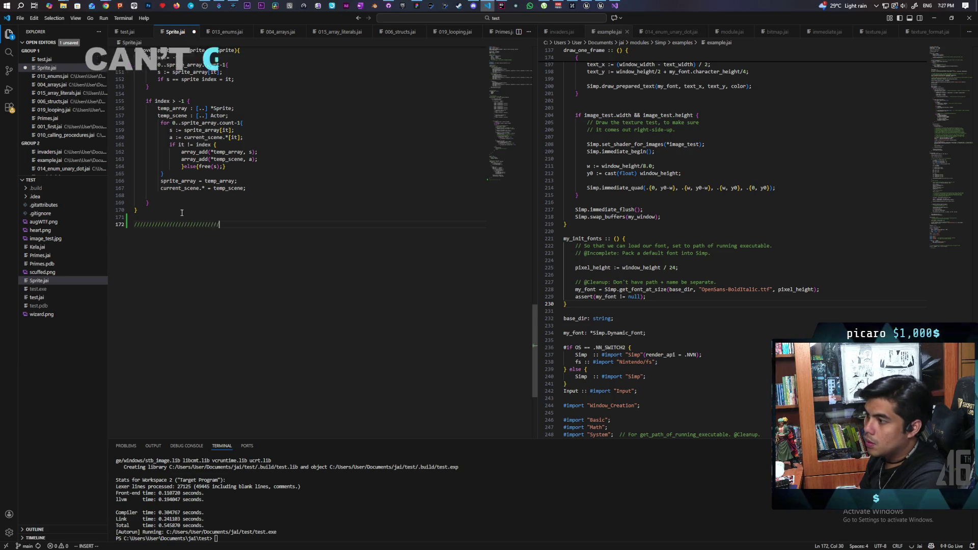
text(////////////////////////////////////////////)
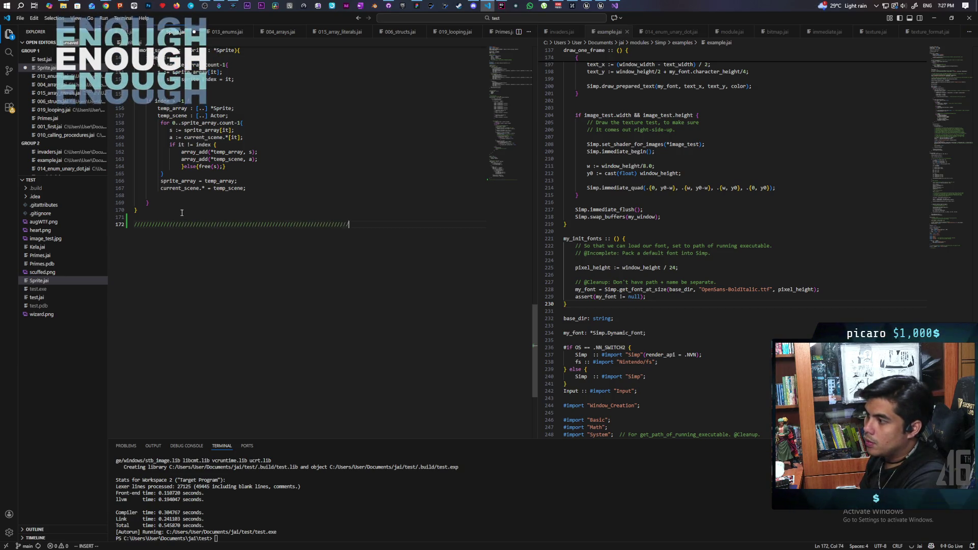
key(Return)
text(//)
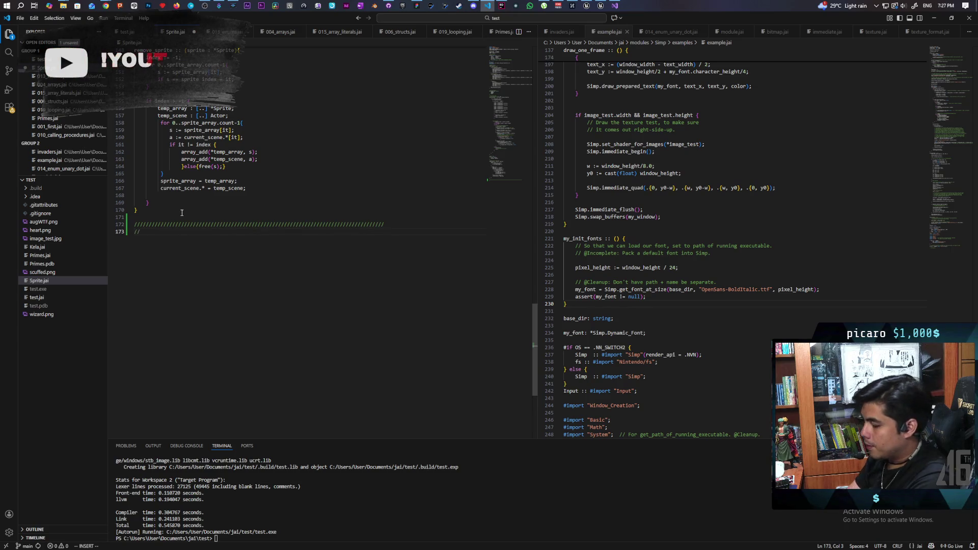
text(Font)
key(Return)
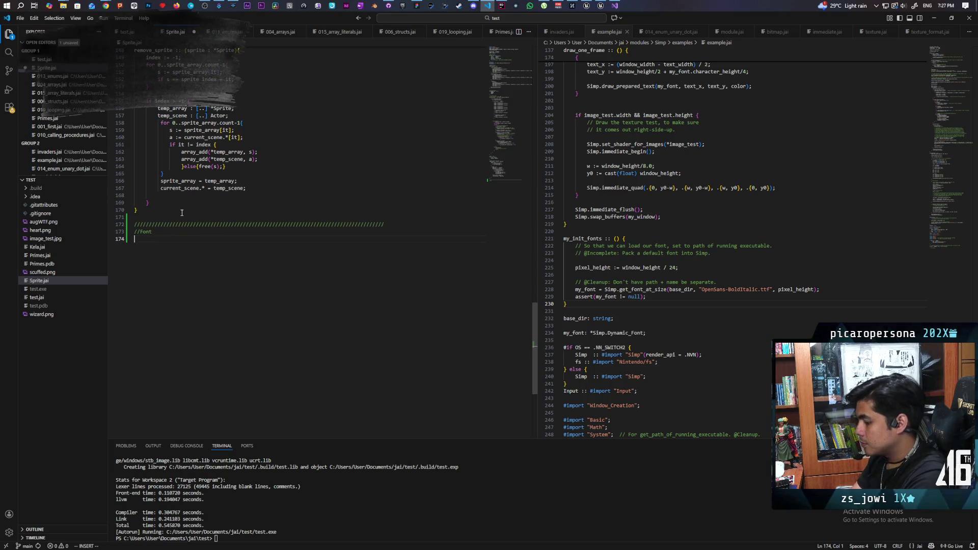
- Paste my_init_fonts under the Font header and delete its assert line
key(ctrl+v)
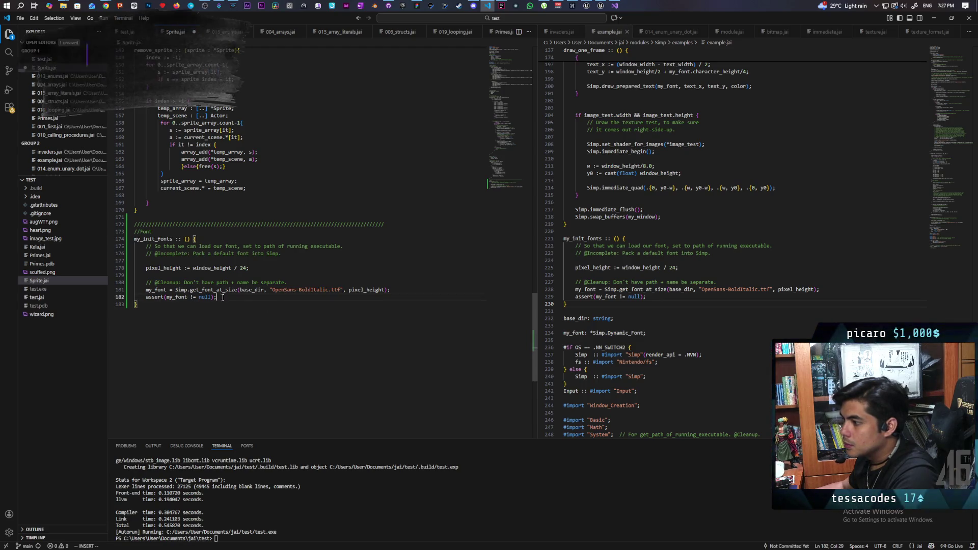
drag(234, 299, 142, 297)
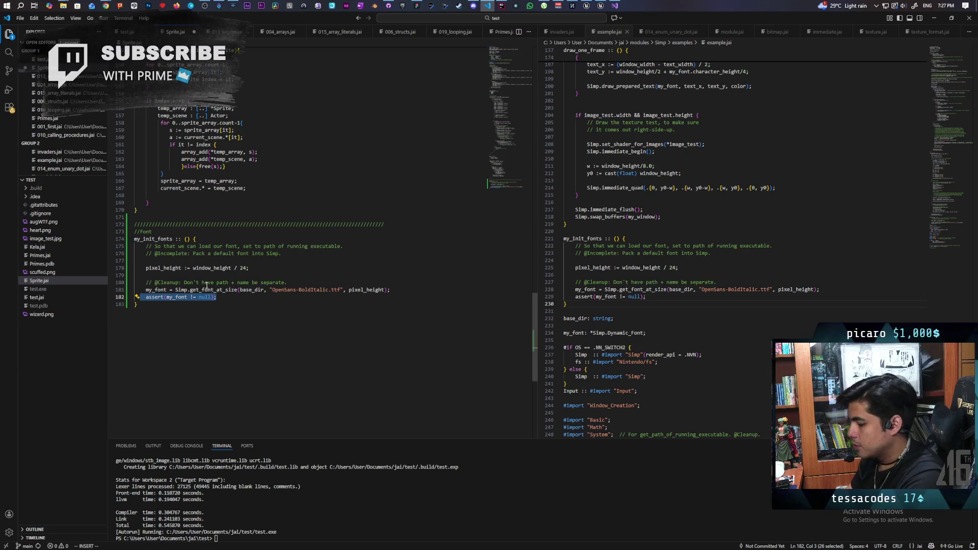
key(BackSpace)
key(BackSpace)
key(BackSpace)
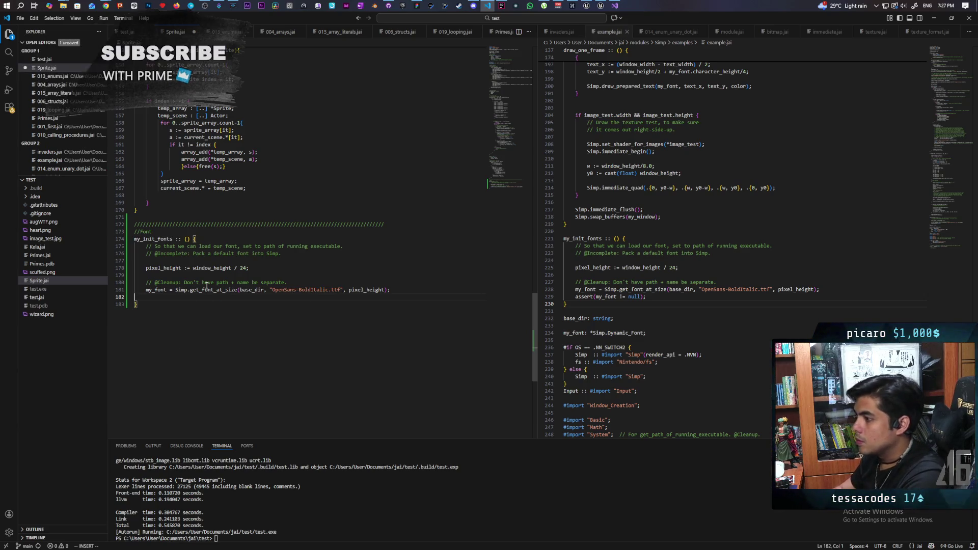
- Remove the leftover empty line, rename the procedure to init_fonts, and save Sprite.jai
key(d)
key(d)
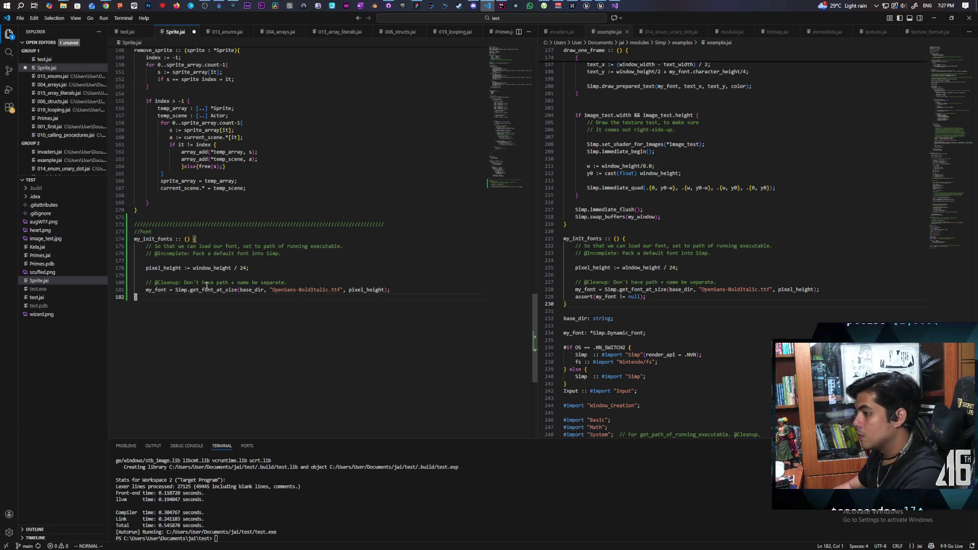
key(ctrl+s)
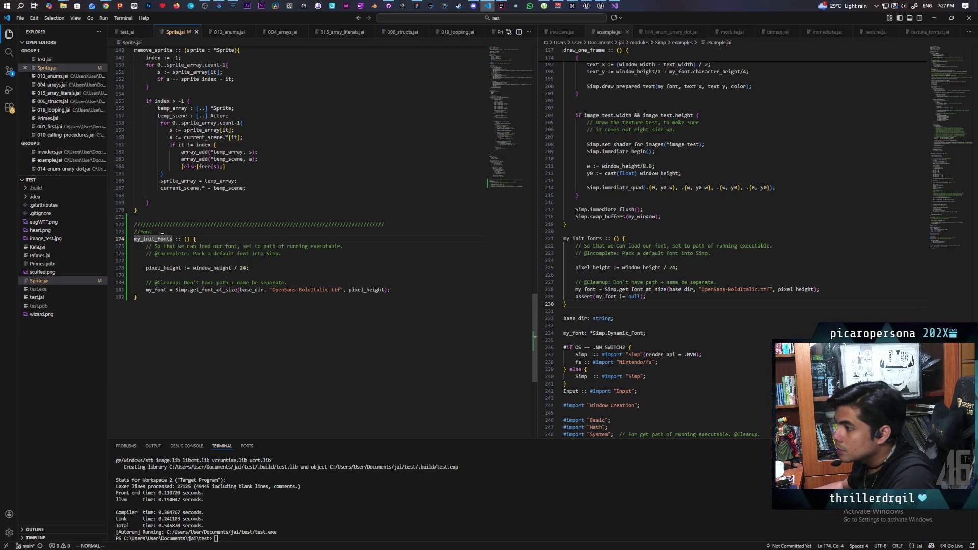
key(BackSpace)
key(BackSpace)
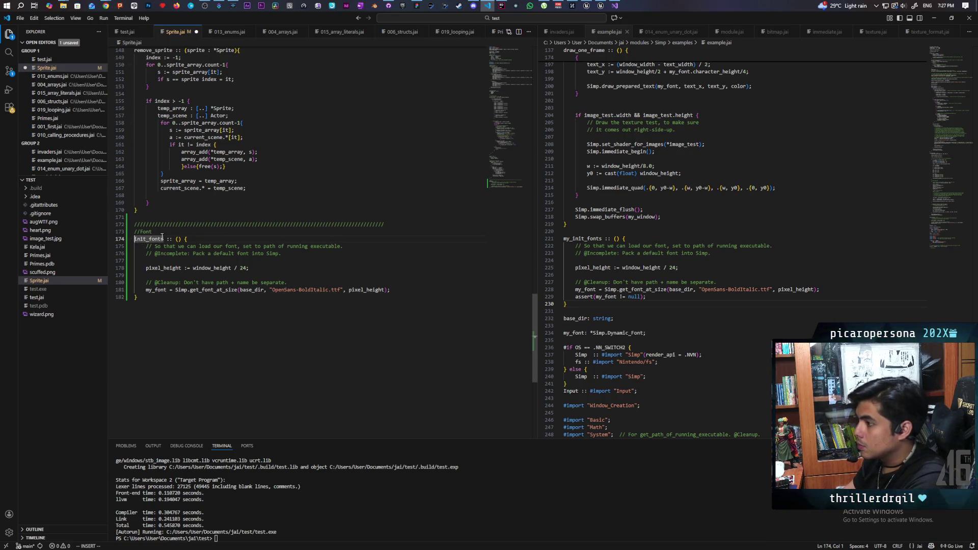
key(ctrl+s)
- Check window_height in the pixel height line, then return to test.jai
click(192, 303)
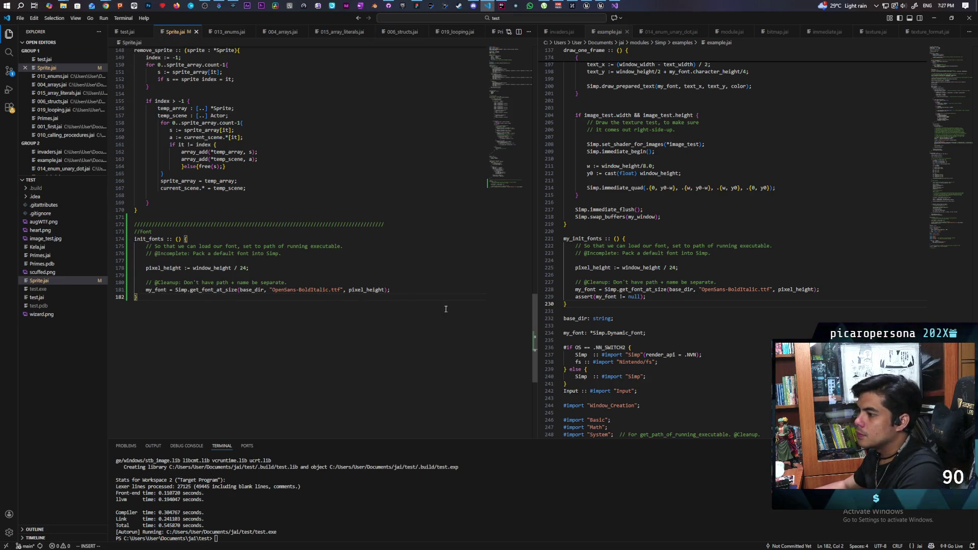
double_click(213, 268)
click(127, 31)
scroll(527, 207, down, 5)
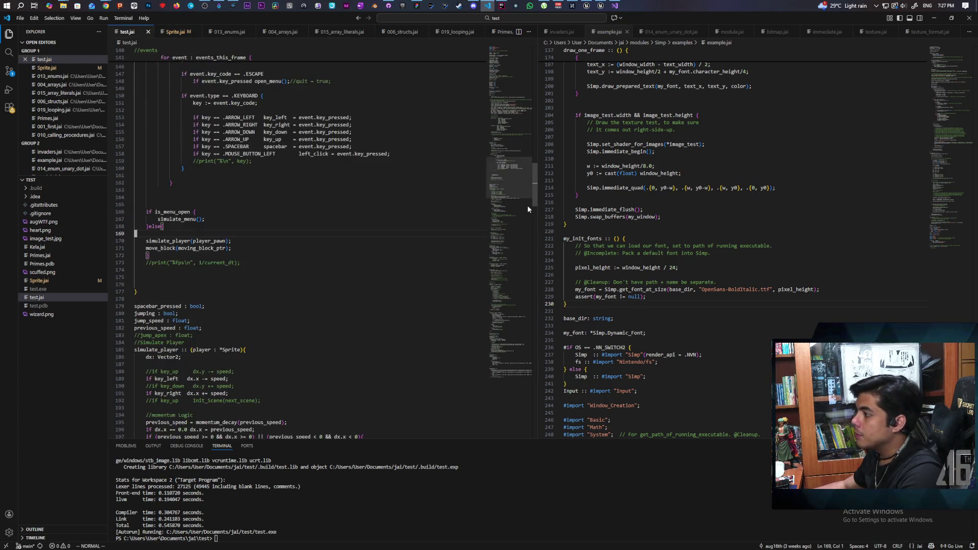
- Check the 1280 window width in test.jai, then bring up Sprite.jai with the caret inside init_fonts
drag(534, 186, 523, 54)
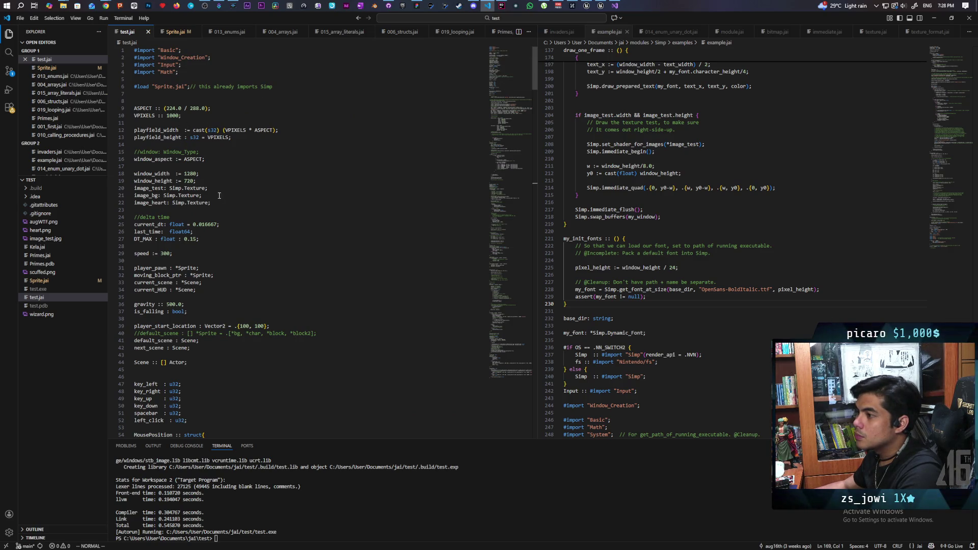
double_click(191, 173)
click(173, 31)
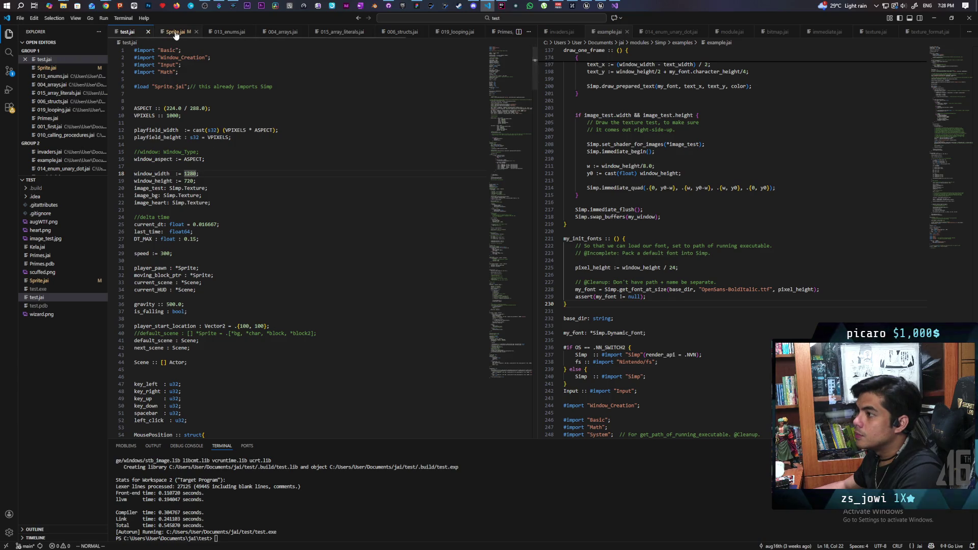
click(292, 275)
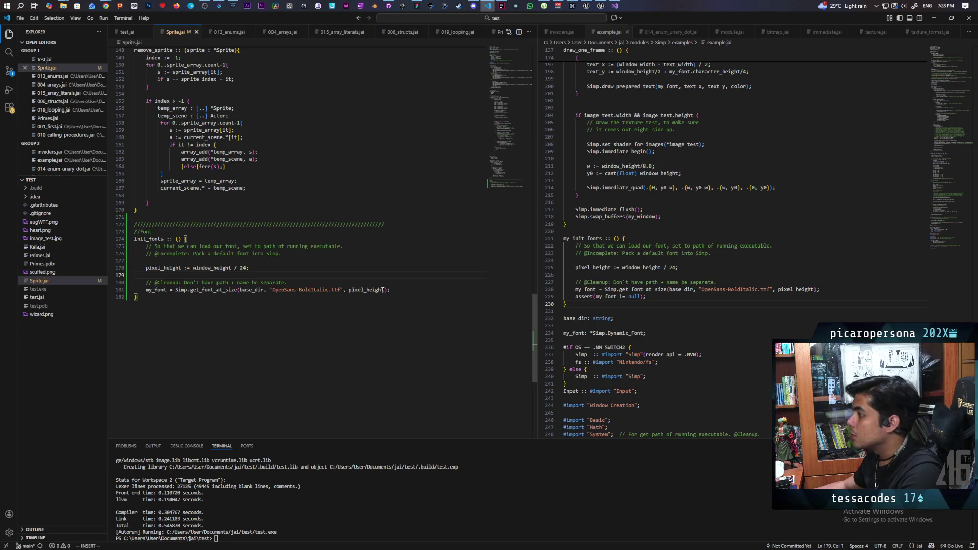
- Compare the my_font variable in init_fonts with my_font in the example's font loader
click(155, 290)
double_click(155, 290)
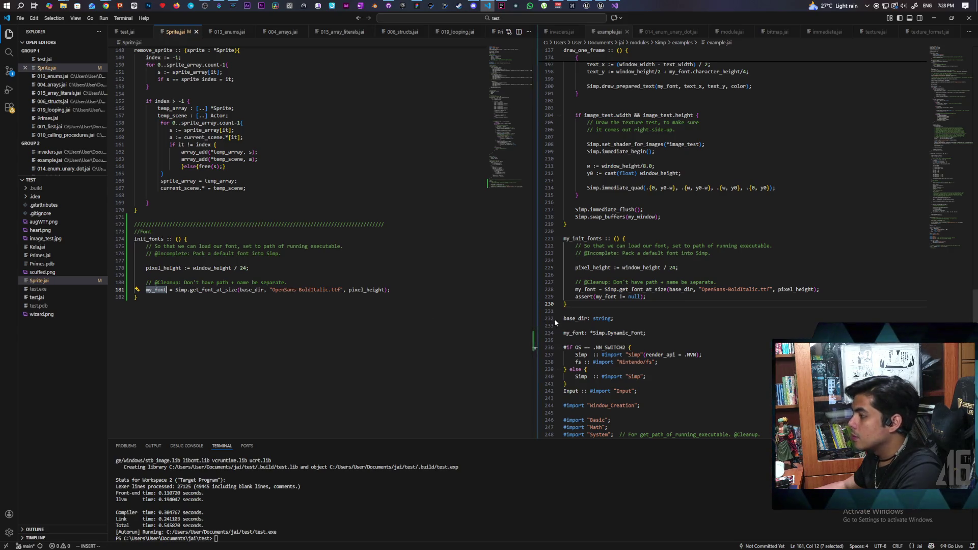
double_click(584, 289)
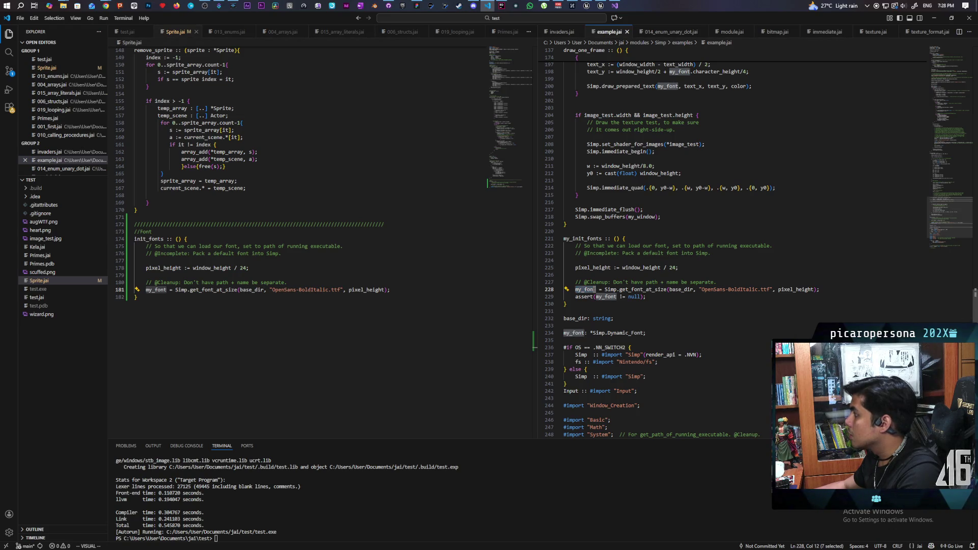
scroll(974, 301, up, 5)
scroll(974, 301, up, 1)
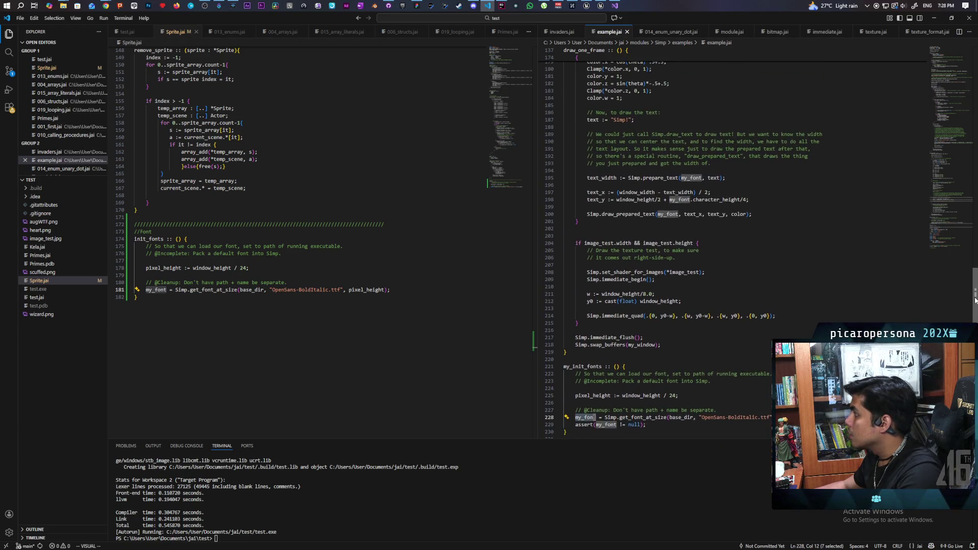
scroll(975, 301, down, 5)
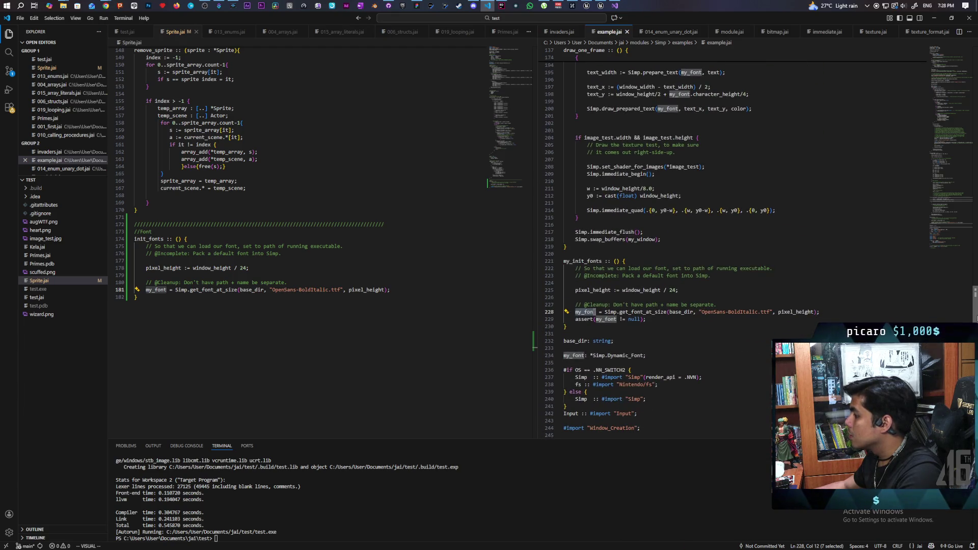
scroll(976, 317, down, 1)
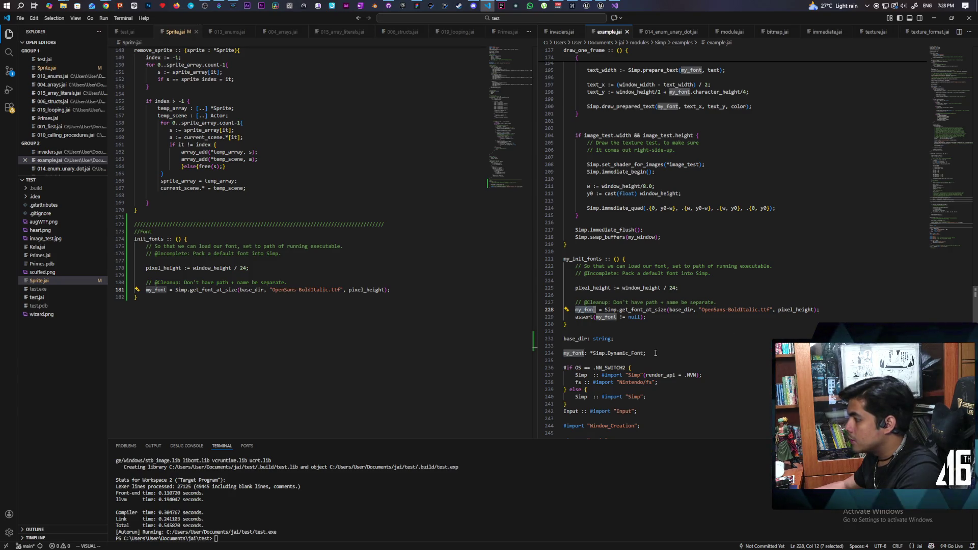
- Copy the example's my_font: *Simp.Dynamic_Font; line above init_fonts in Sprite.jai and save
drag(646, 353, 564, 353)
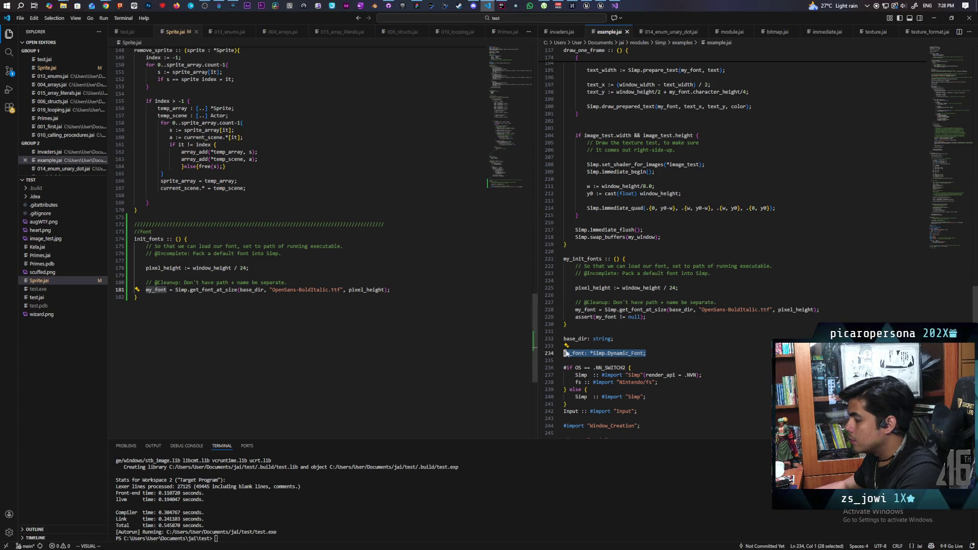
key(Escape)
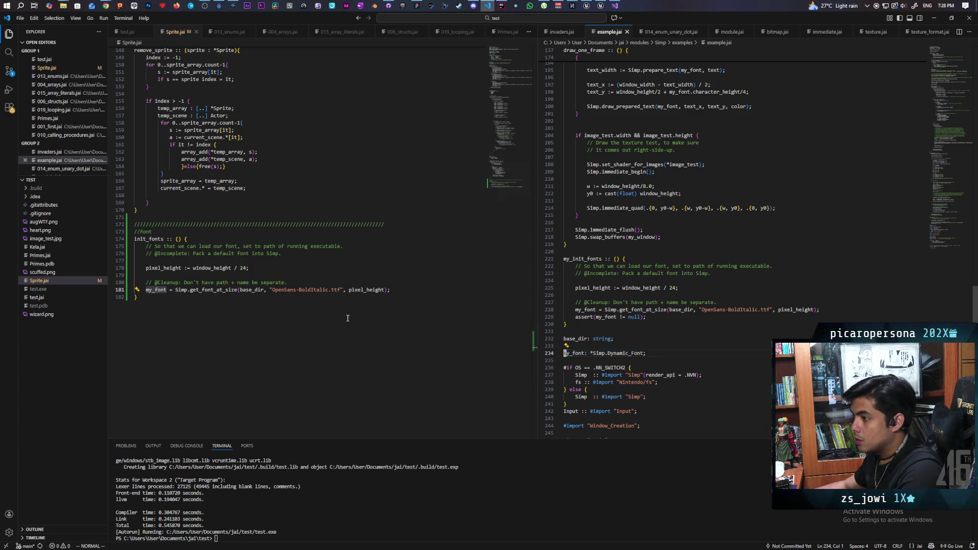
click(168, 233)
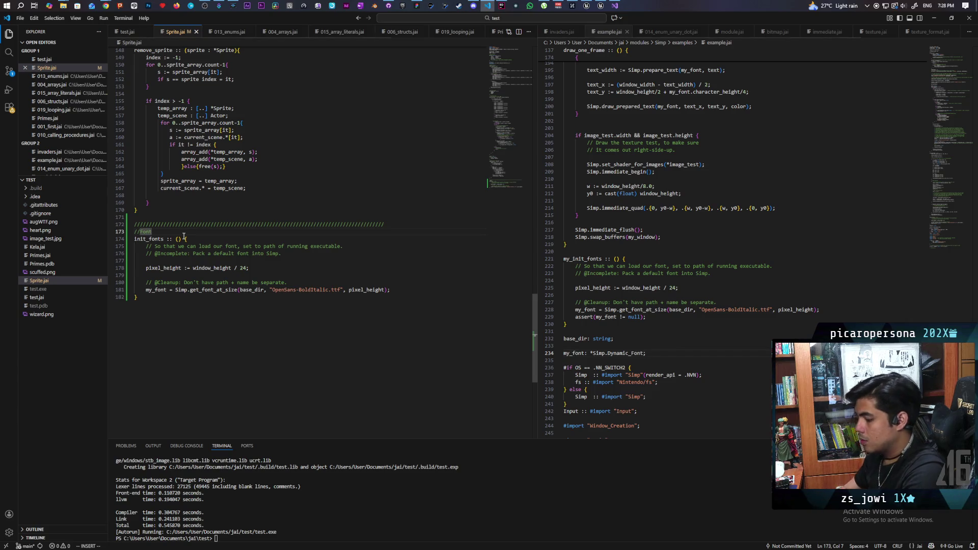
key(p)
key(shift+a)
key(Return)
key(ctrl+s)
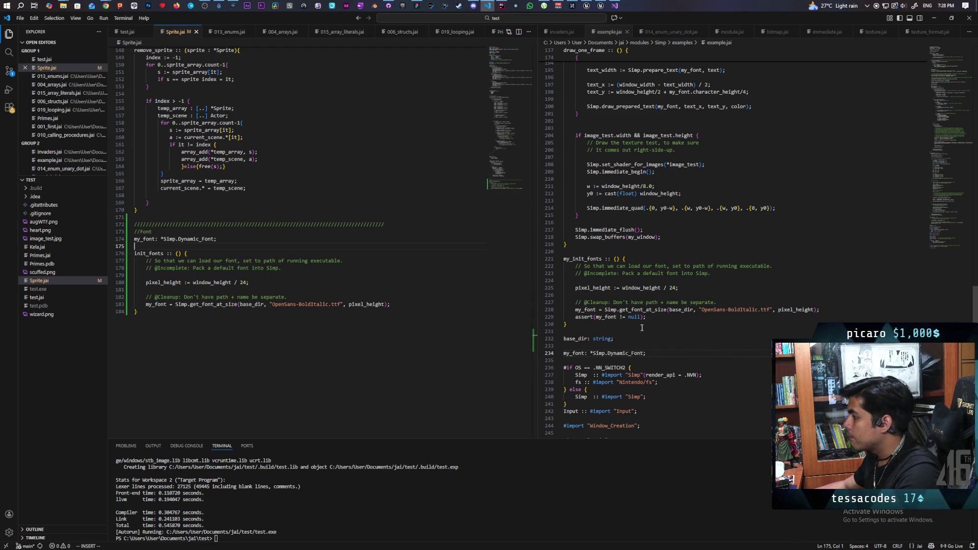
- Locate the my_init_fonts() call in example.jai's main, right after the test image texture loads
double_click(581, 258)
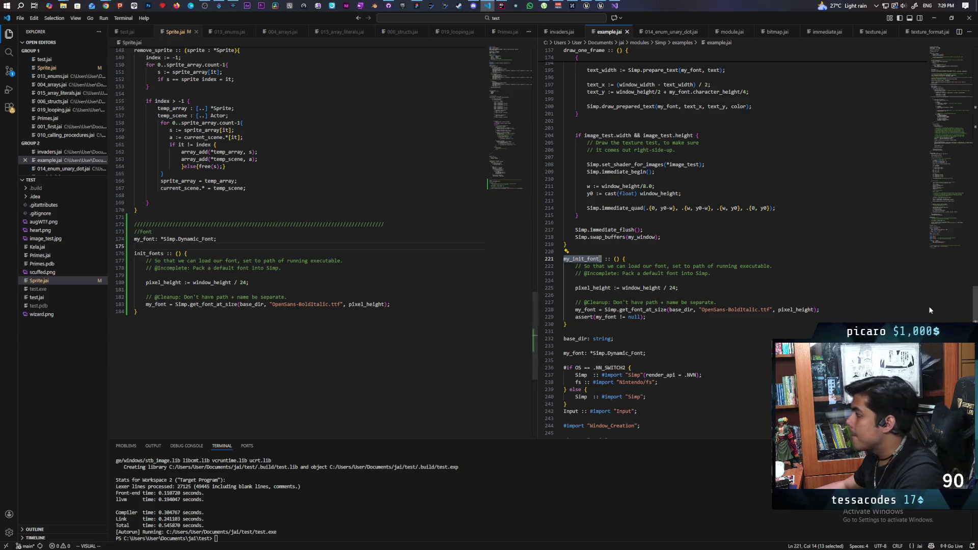
drag(972, 309, 972, 100)
scroll(625, 237, down, 2)
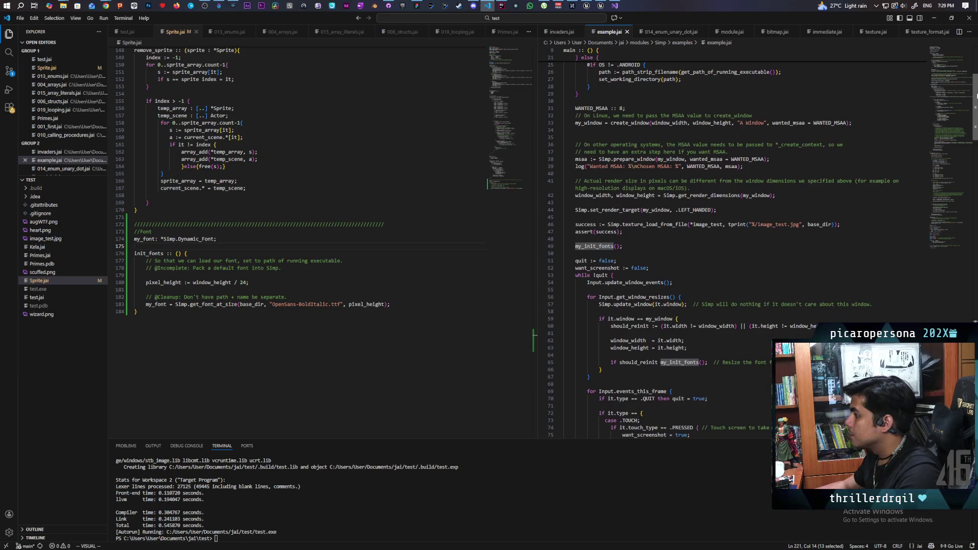
click(625, 237)
key(Escape)
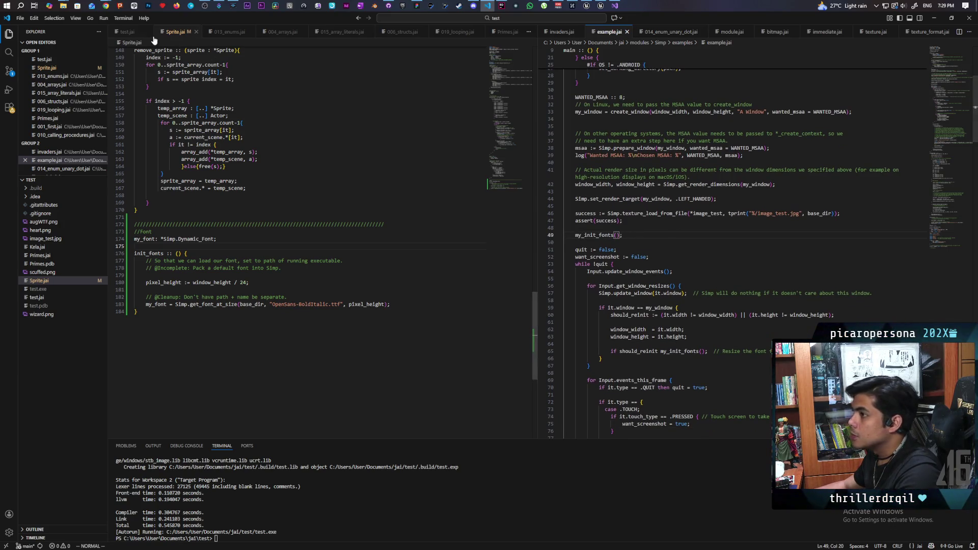
- In test.jai's main, put the caret after the commented-out assert line
click(128, 31)
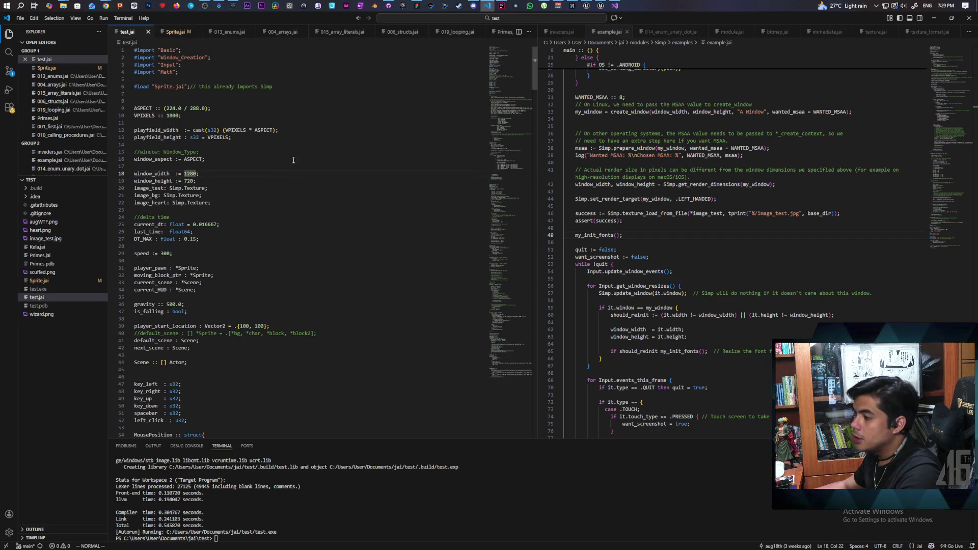
scroll(206, 191, down, 13)
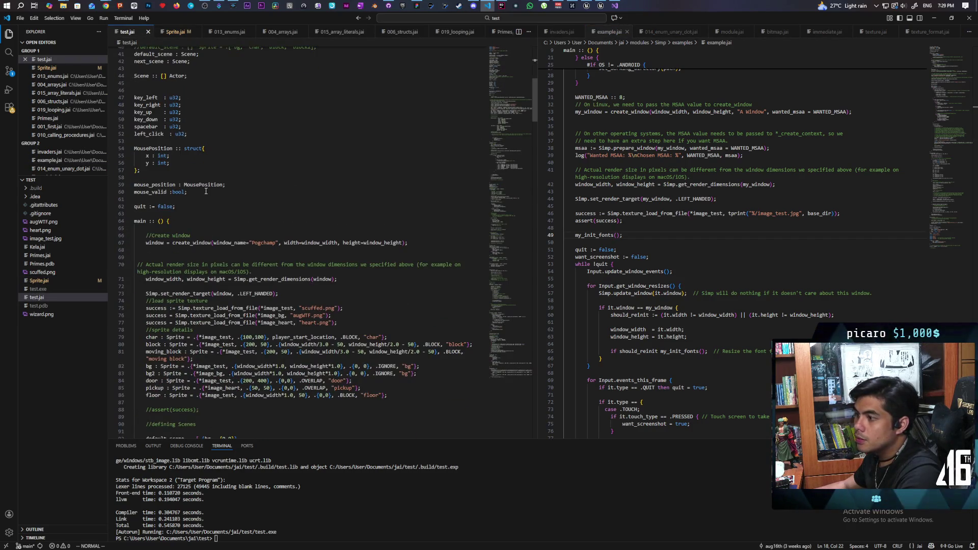
scroll(206, 191, down, 4)
scroll(206, 191, down, 8)
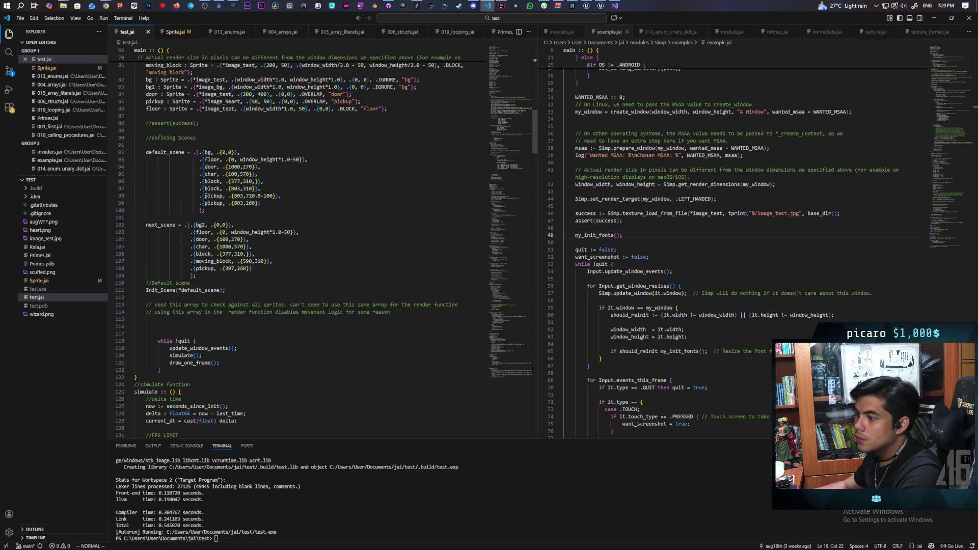
scroll(206, 191, down, 1)
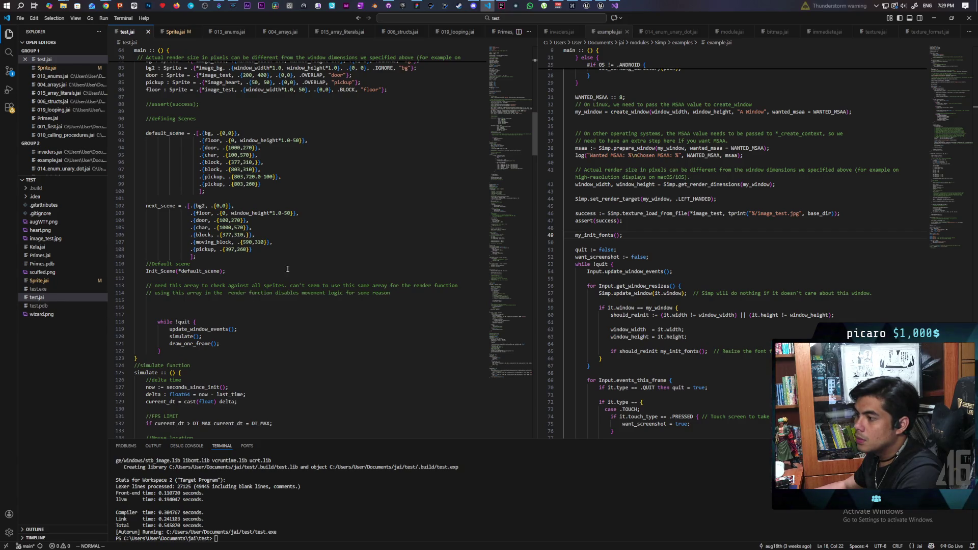
scroll(285, 269, up, 2)
scroll(287, 268, up, 3)
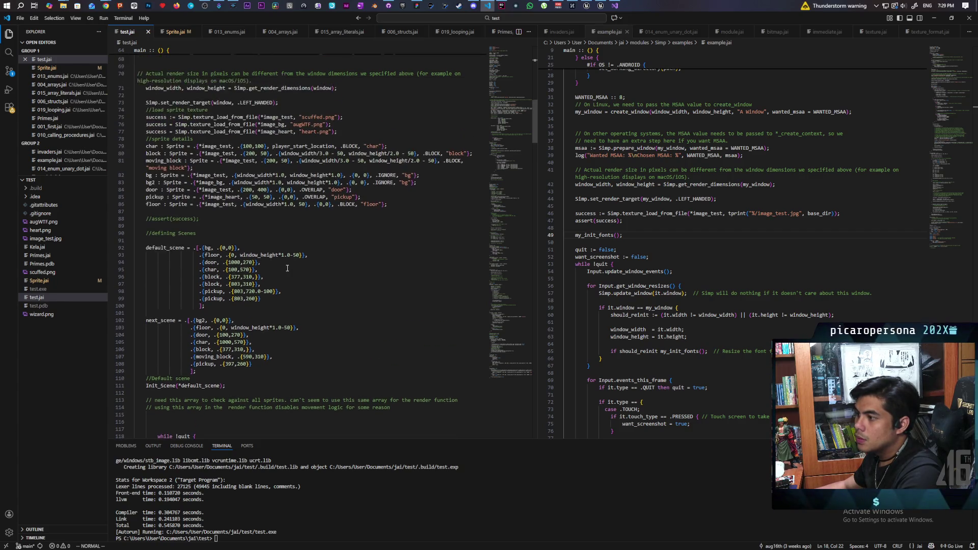
scroll(287, 268, up, 1)
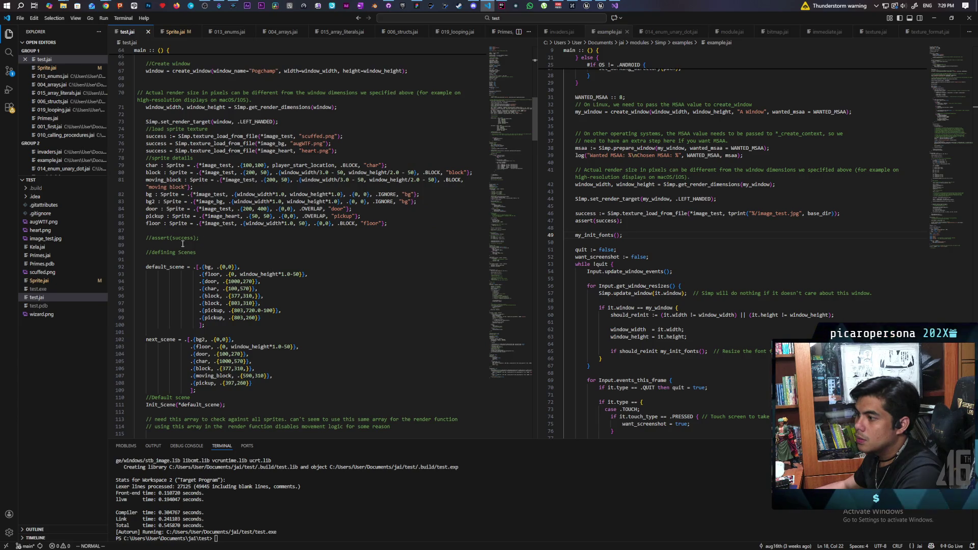
click(211, 239)
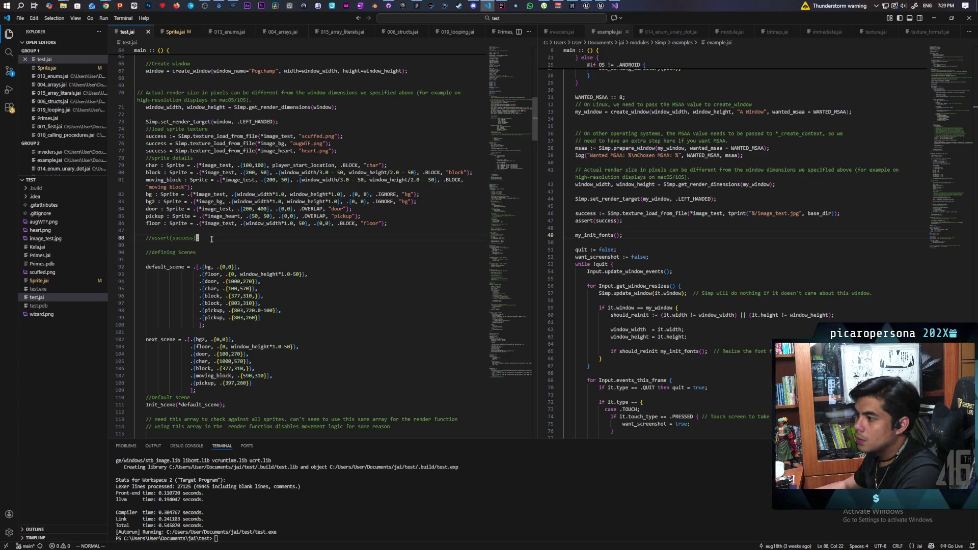
- Add an 'Init Font' comment and an init_fonts() call below it, then save test.jai
key(o)
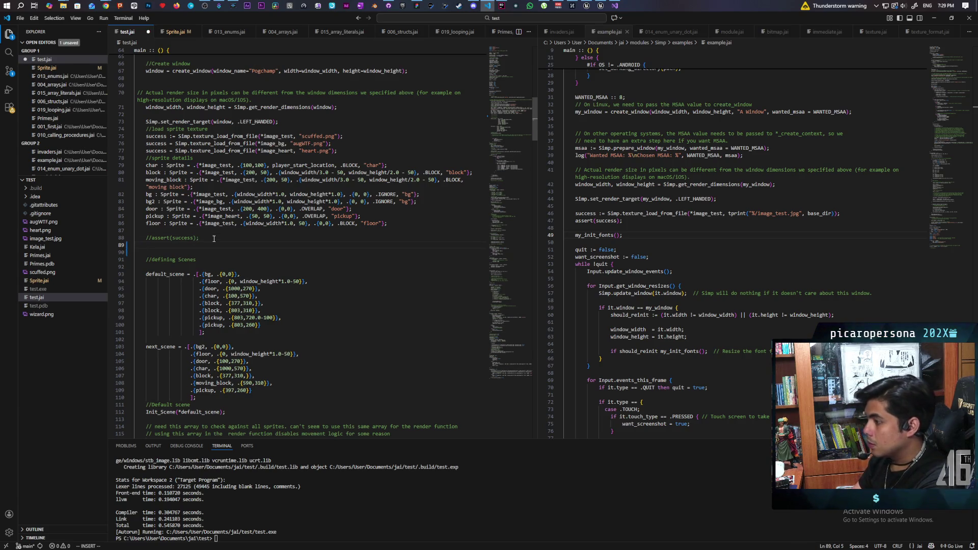
text(//Init )
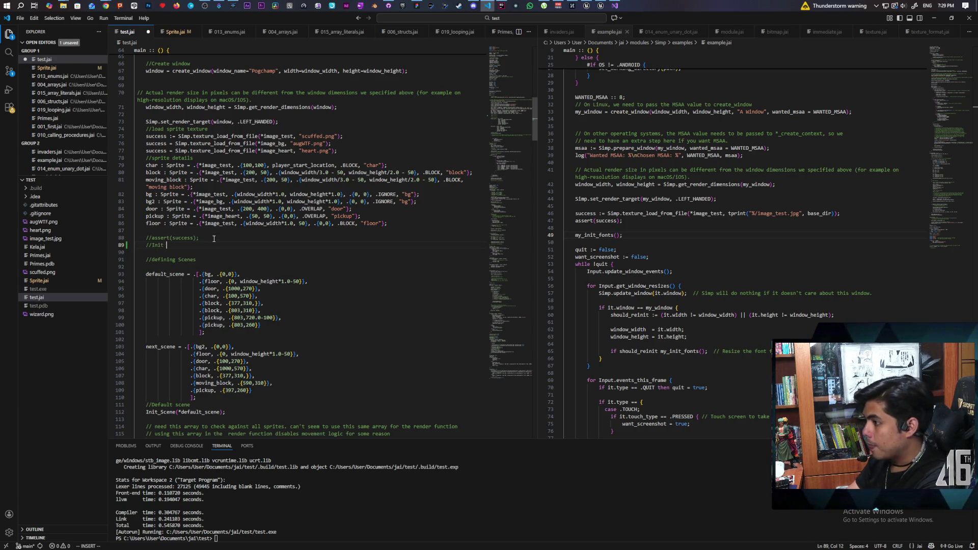
text(Font)
key(Return)
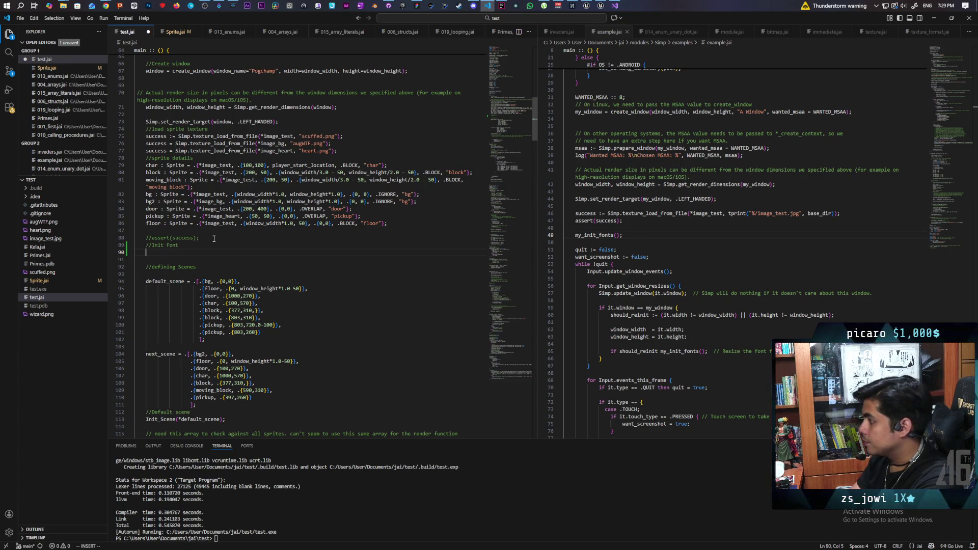
text(init)
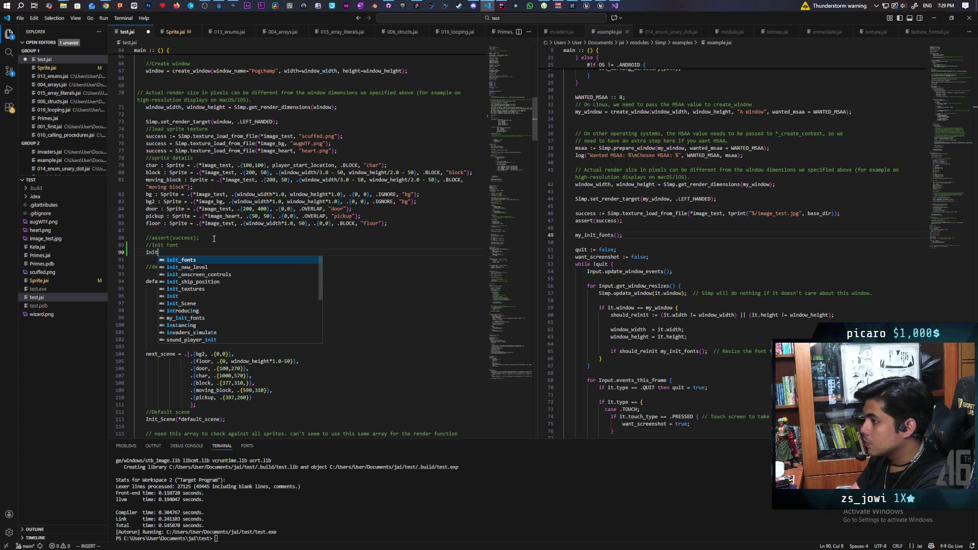
text(_font)
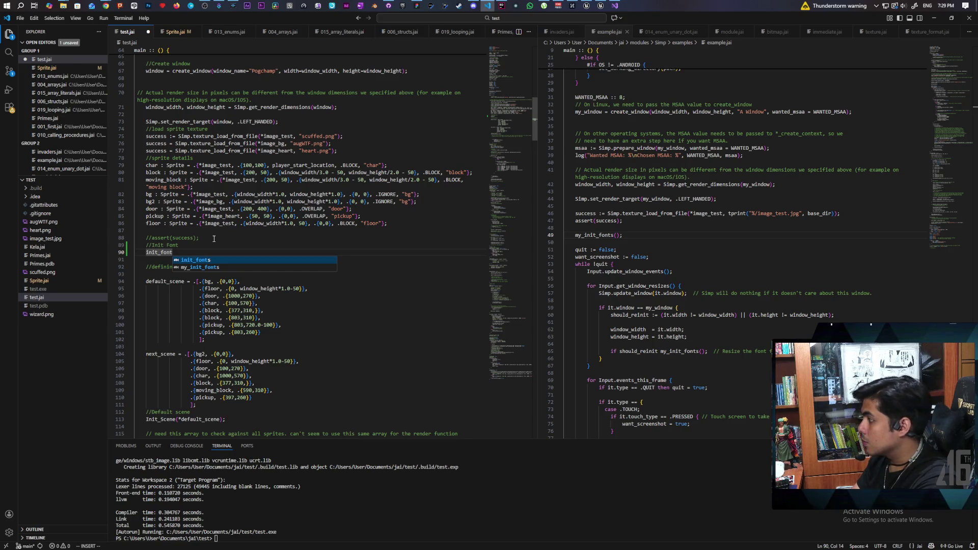
key(Tab)
text(()
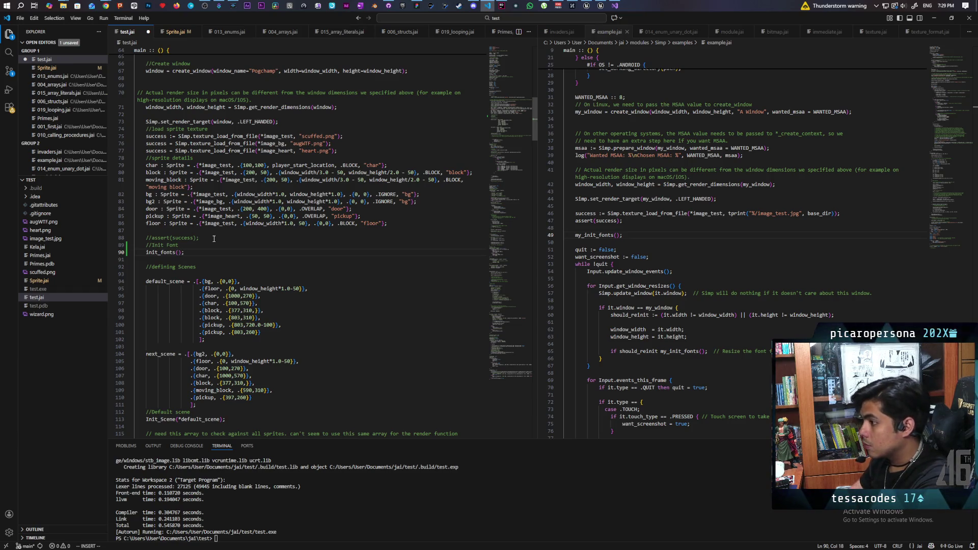
key(ctrl+s)
text(jai .\test.jai +Autorun)
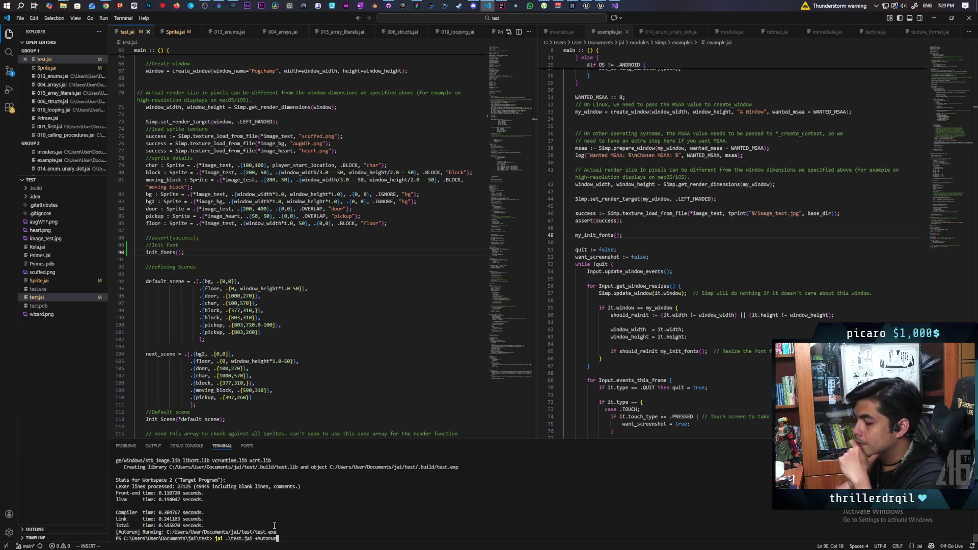
- Build test.jai and look up my_init_fonts and base_dir in example.jai
key(Return)
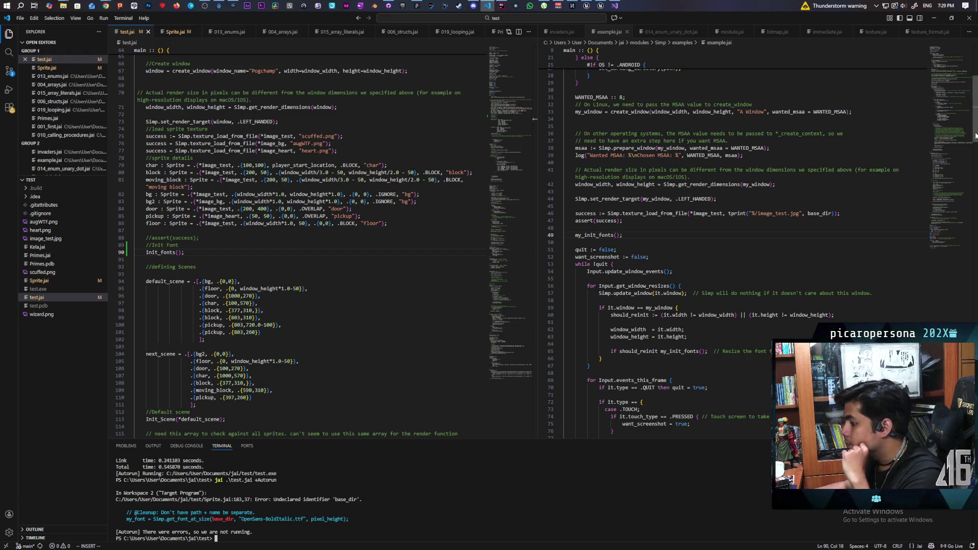
drag(974, 135, 975, 337)
double_click(591, 234)
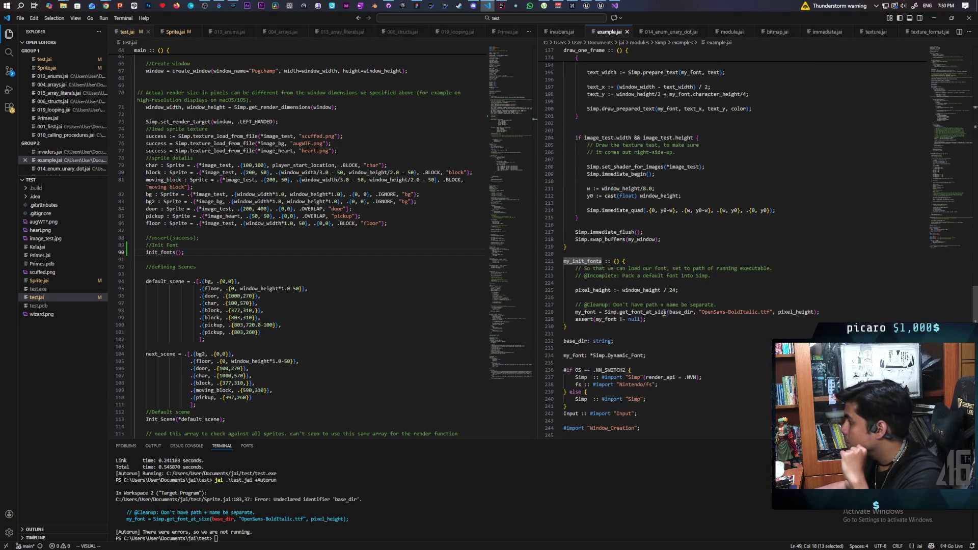
double_click(682, 312)
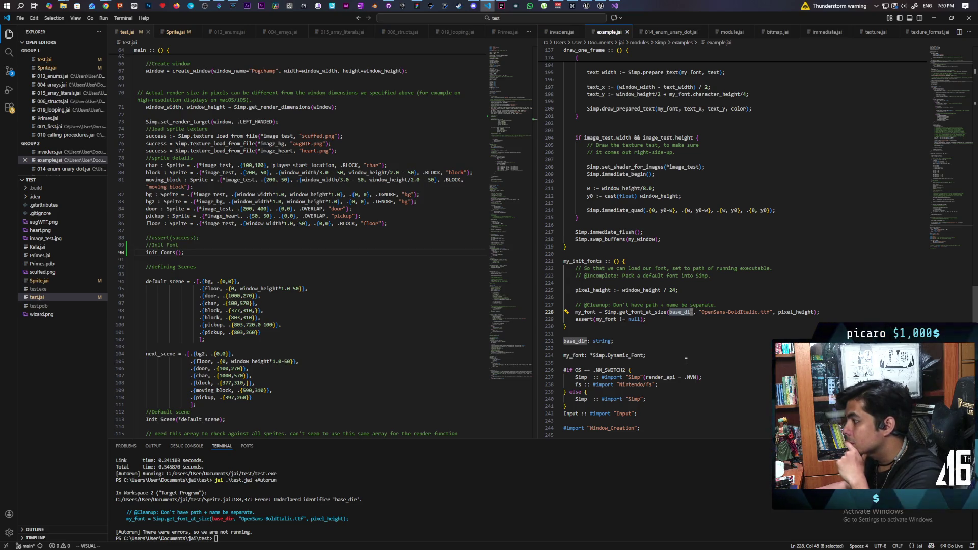
- Bring the start of example.jai's main into view using the minimap
click(975, 128)
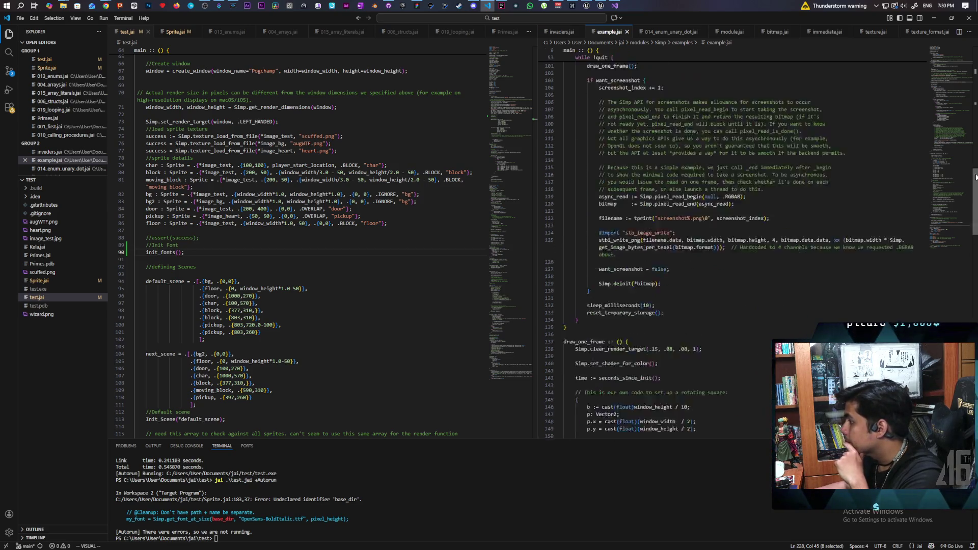
drag(974, 127, 975, 108)
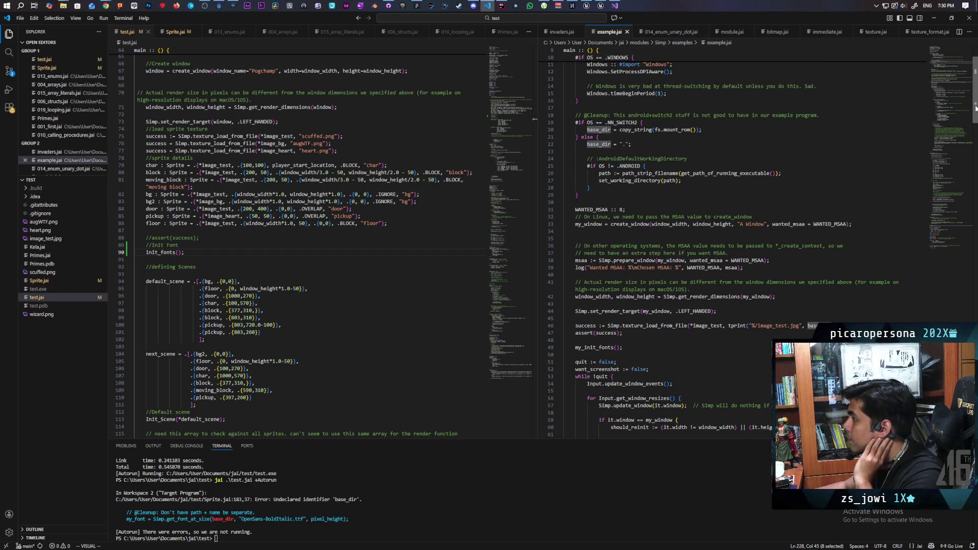
drag(975, 108, 975, 104)
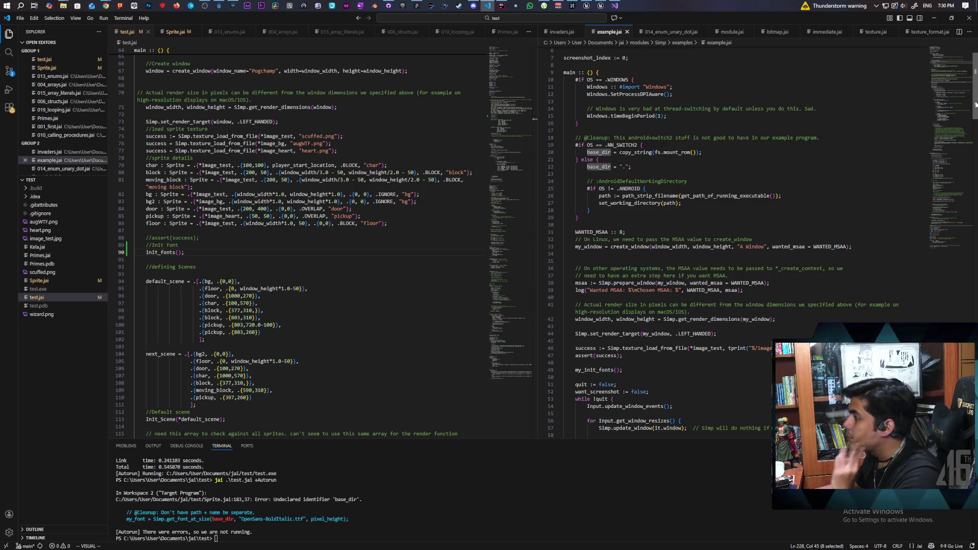
drag(974, 104, 974, 97)
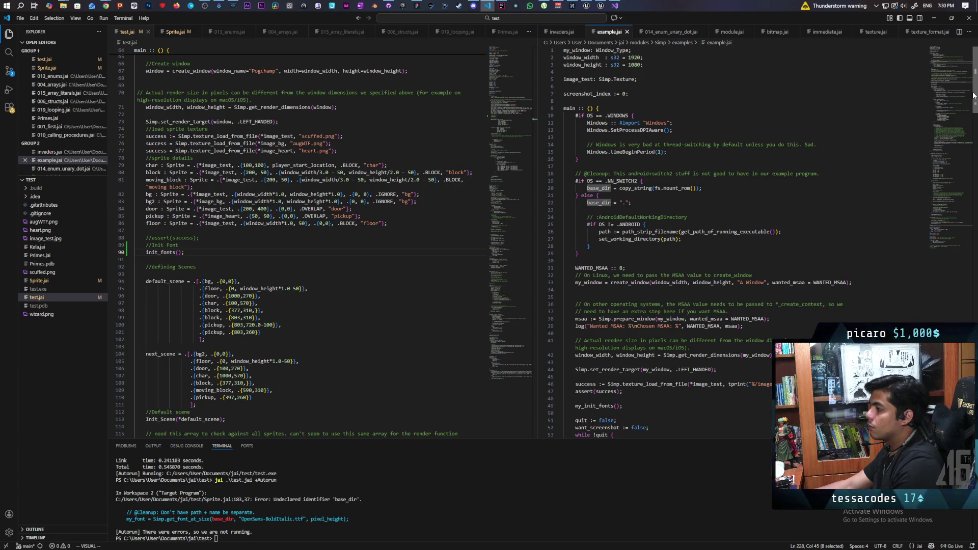
right_click(973, 93)
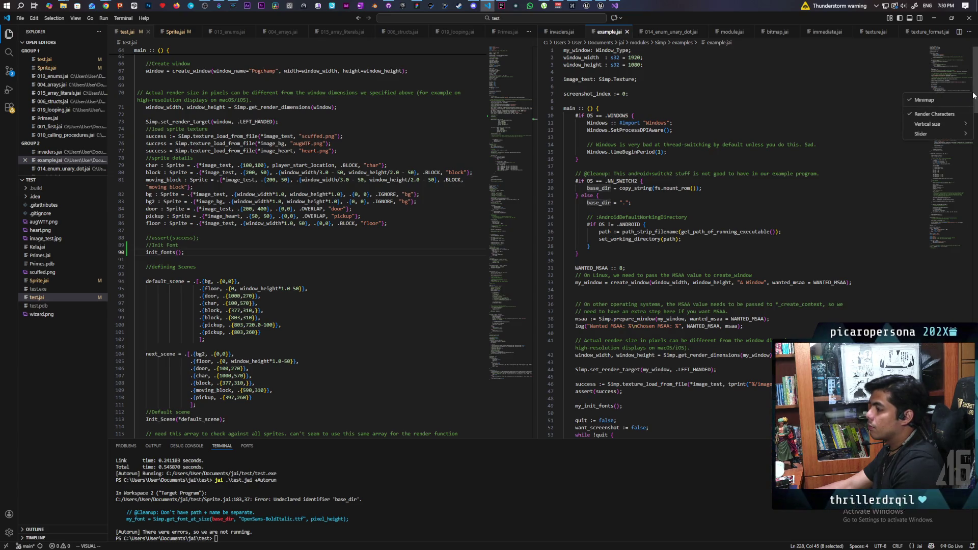
click(975, 87)
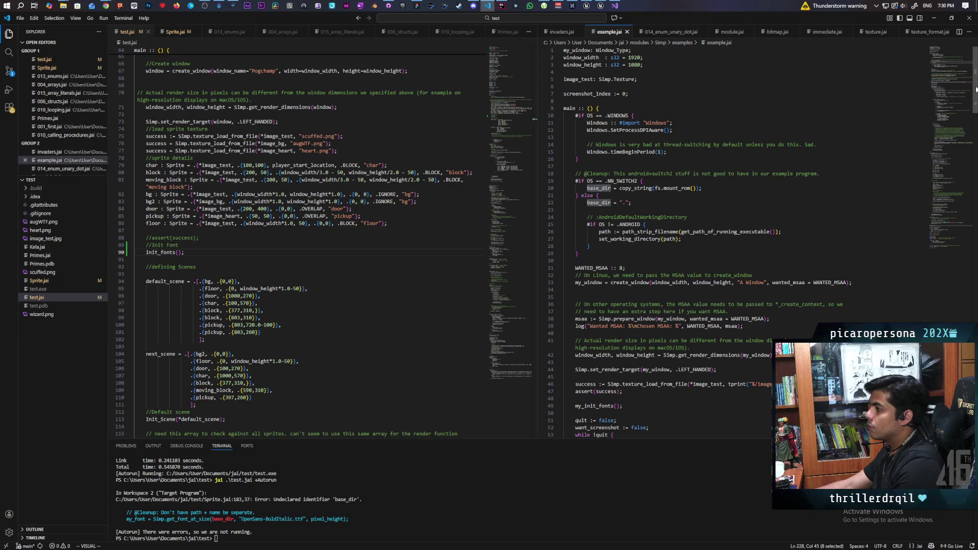
scroll(974, 89, down, 3)
scroll(975, 89, up, 2)
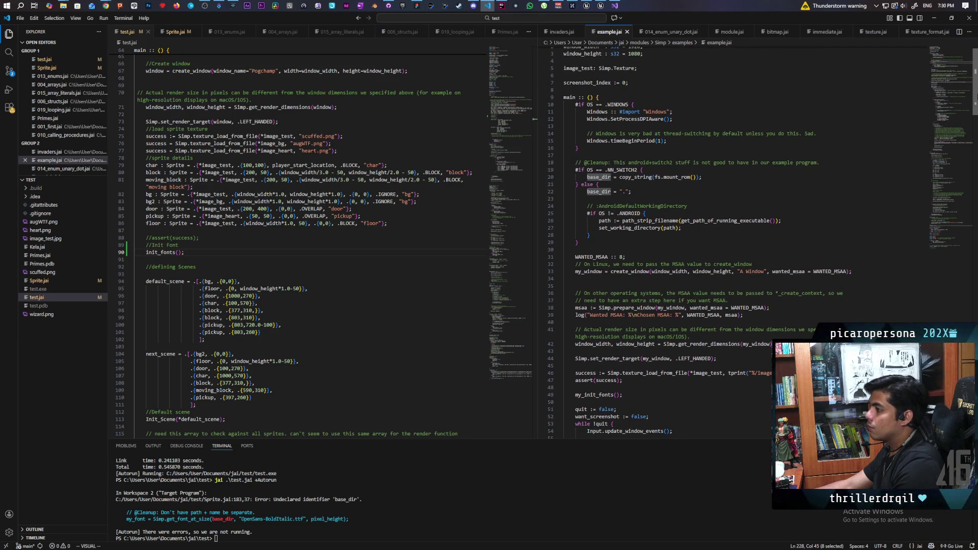
scroll(975, 89, down, 1)
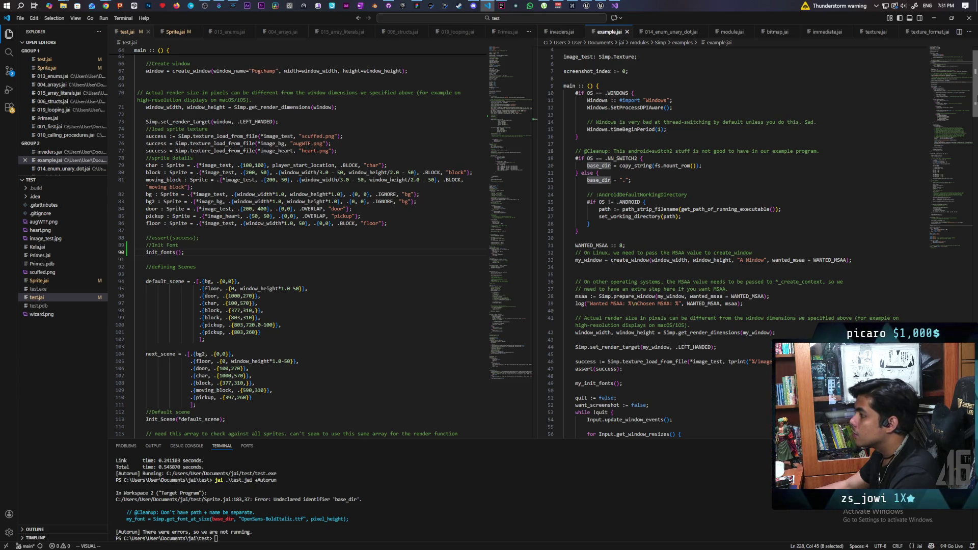
- Inspect the set_working_directory call that sets base_dir to ".", then go to Sprite.jai
double_click(637, 217)
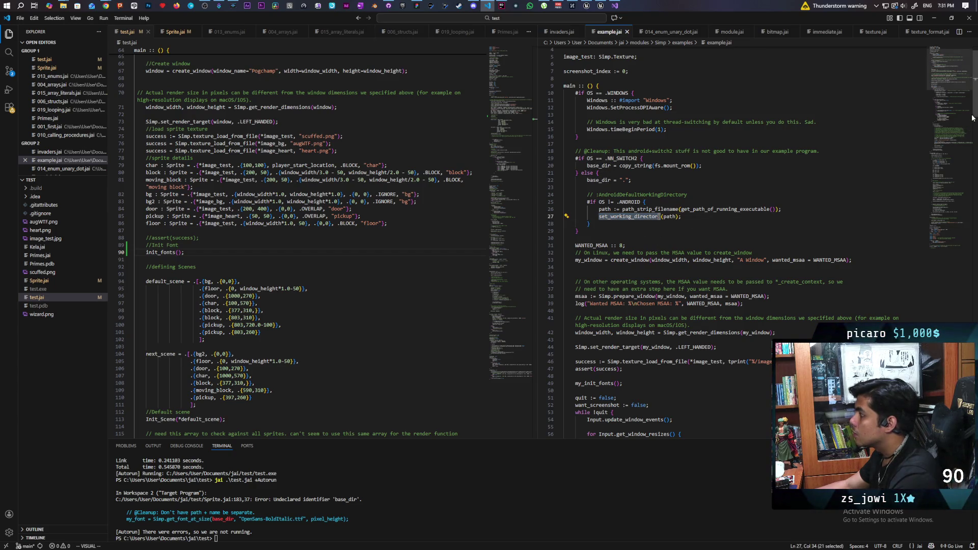
scroll(974, 112, down, 7)
scroll(974, 112, up, 8)
scroll(976, 110, up, 1)
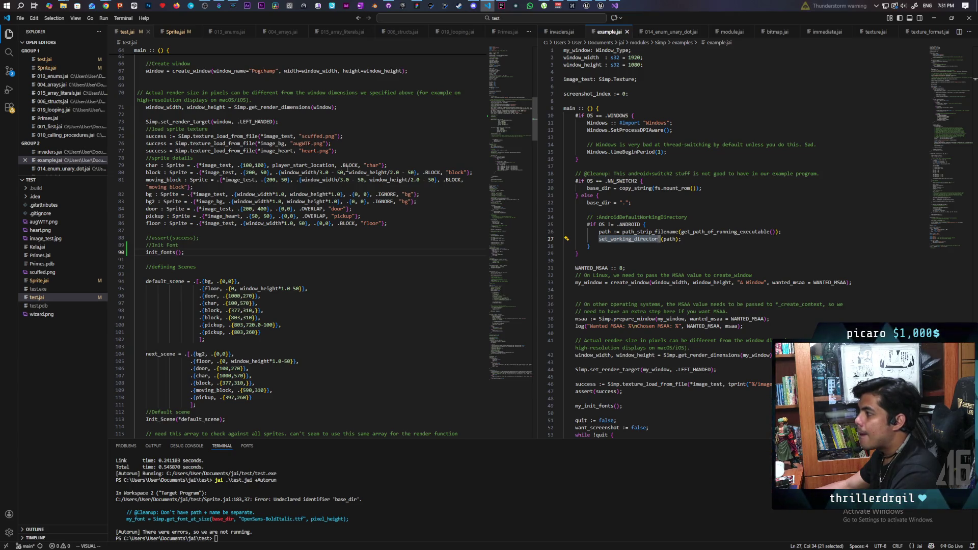
click(173, 32)
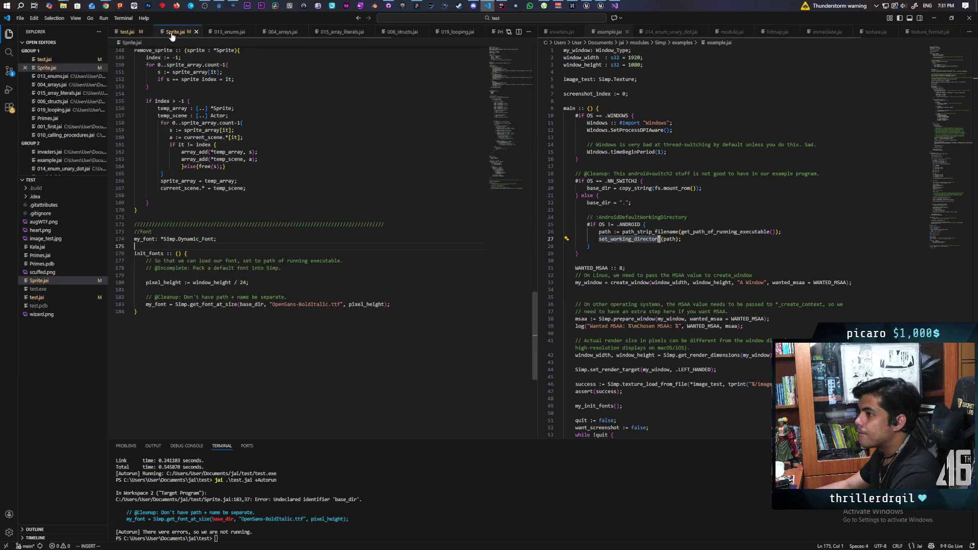
- Replace base_dir with "." in init_fonts' font load call on line 183 and save
drag(264, 304, 261, 305)
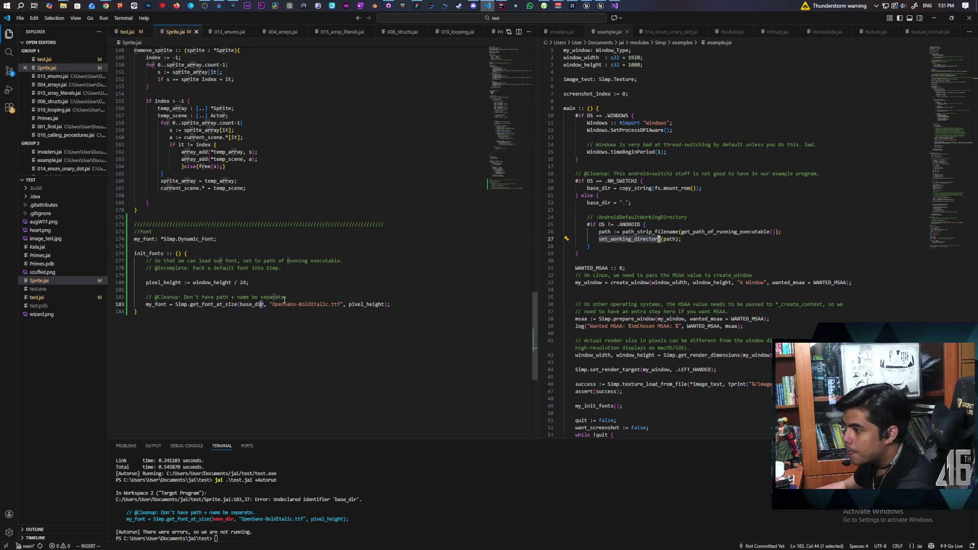
key(BackSpace)
key(BackSpace)
key(BackSpace)
key(BackSpace)
key(BackSpace)
key(BackSpace)
text(".)
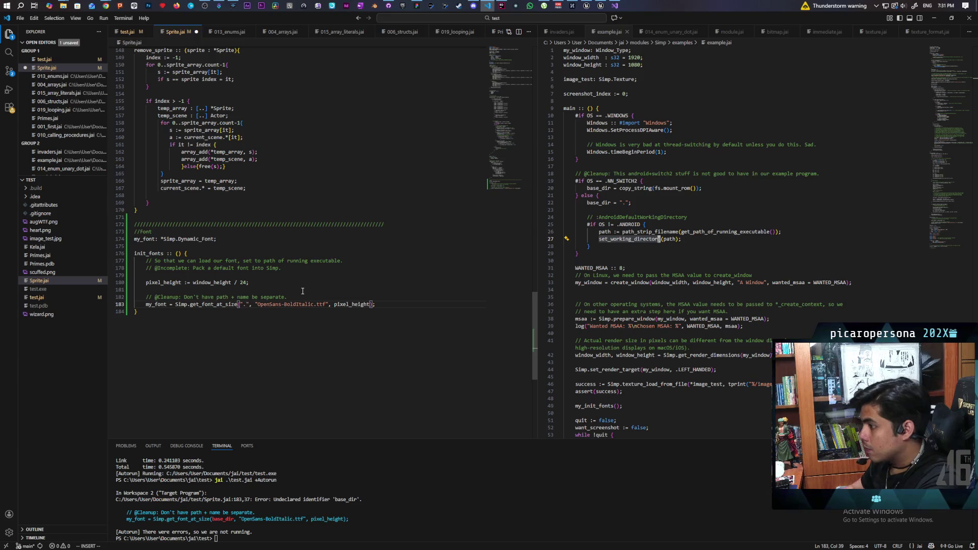
key(ctrl+s)
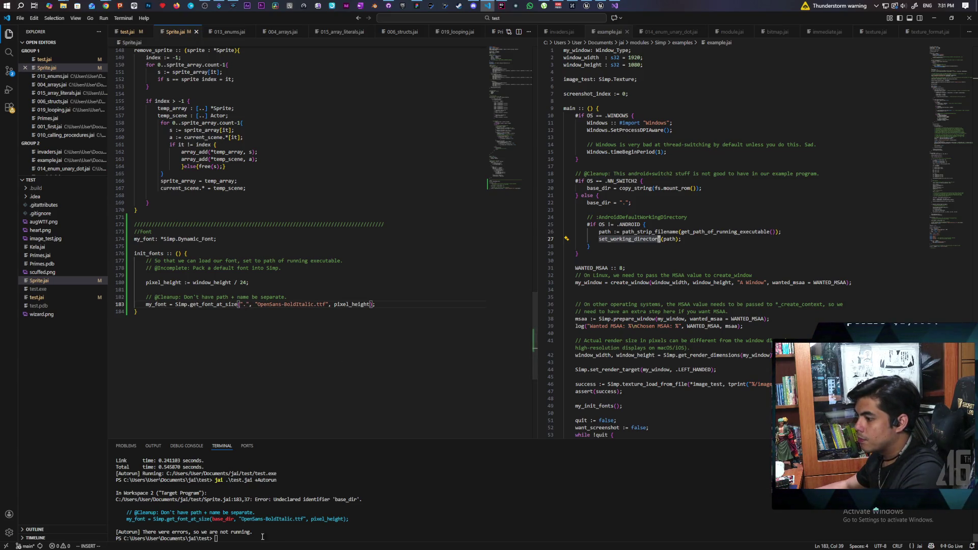
- Rerun the build-and-run command in the terminal and close the Pogchamp game window
click(276, 522)
key(Up)
key(Return)
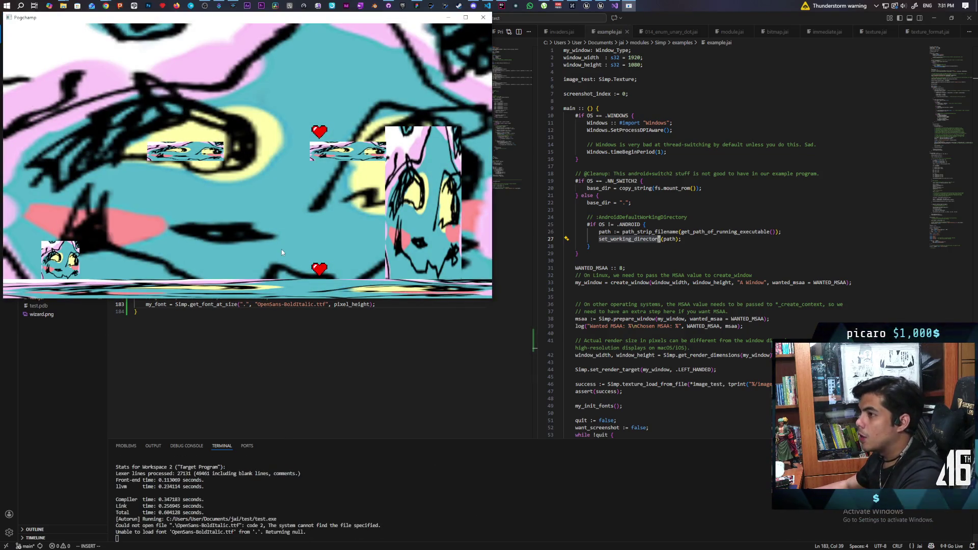
click(482, 18)
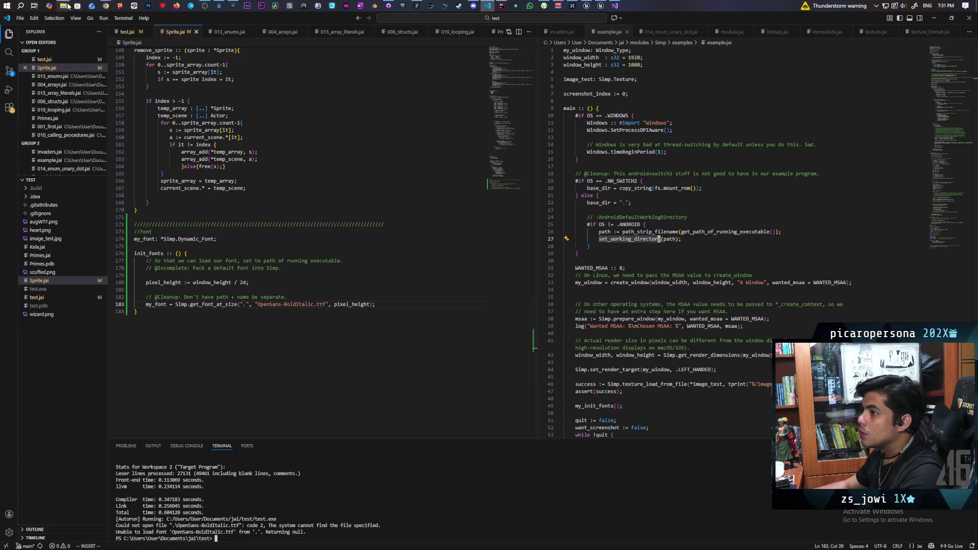
mouse_move(63, 6)
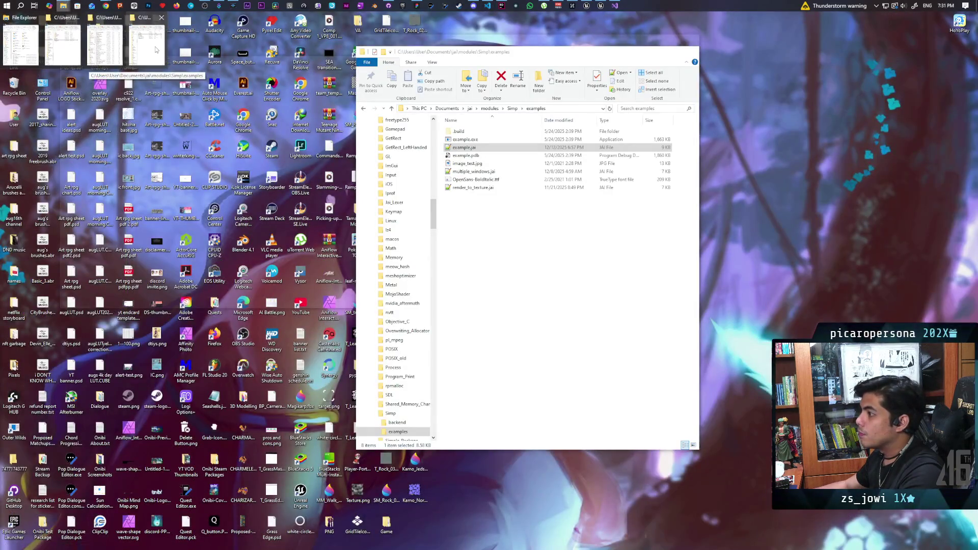
- Find OpenSans-BoldItalic.ttf in Simp's examples folder, then open the Documents\jai\test folder
click(156, 50)
drag(554, 63, 678, 84)
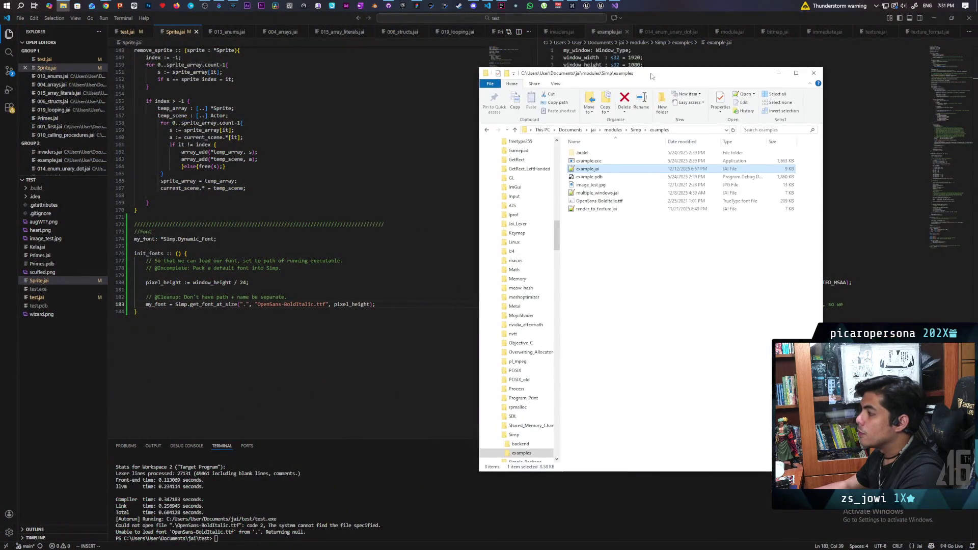
click(610, 202)
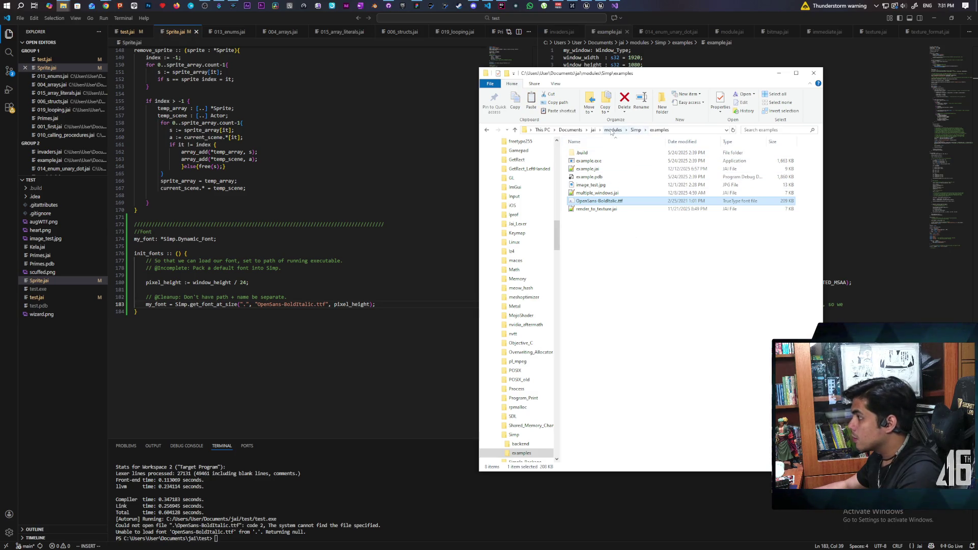
click(592, 130)
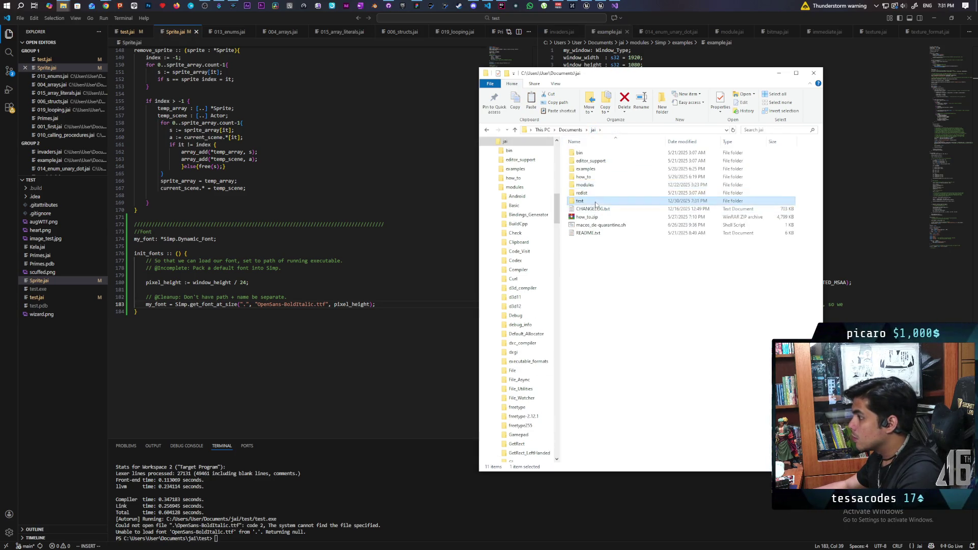
double_click(650, 207)
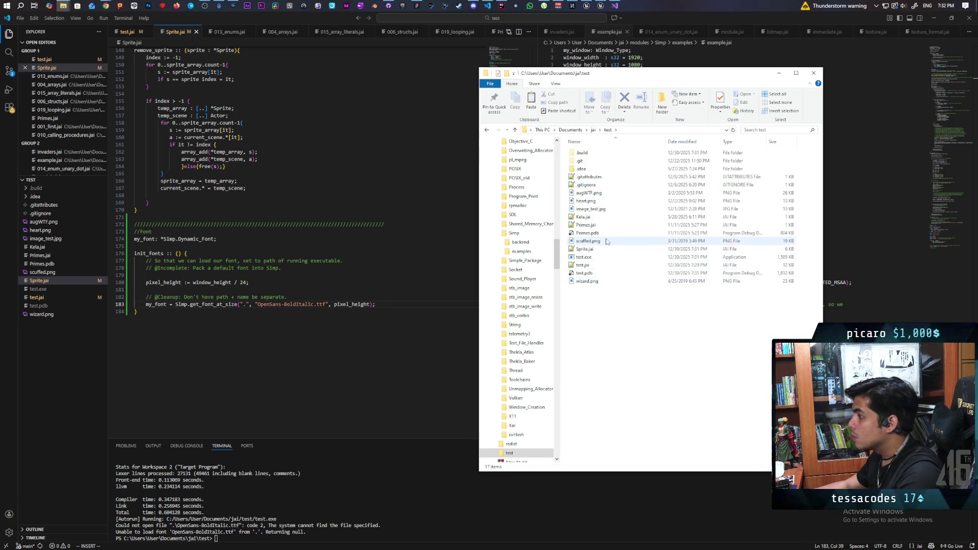